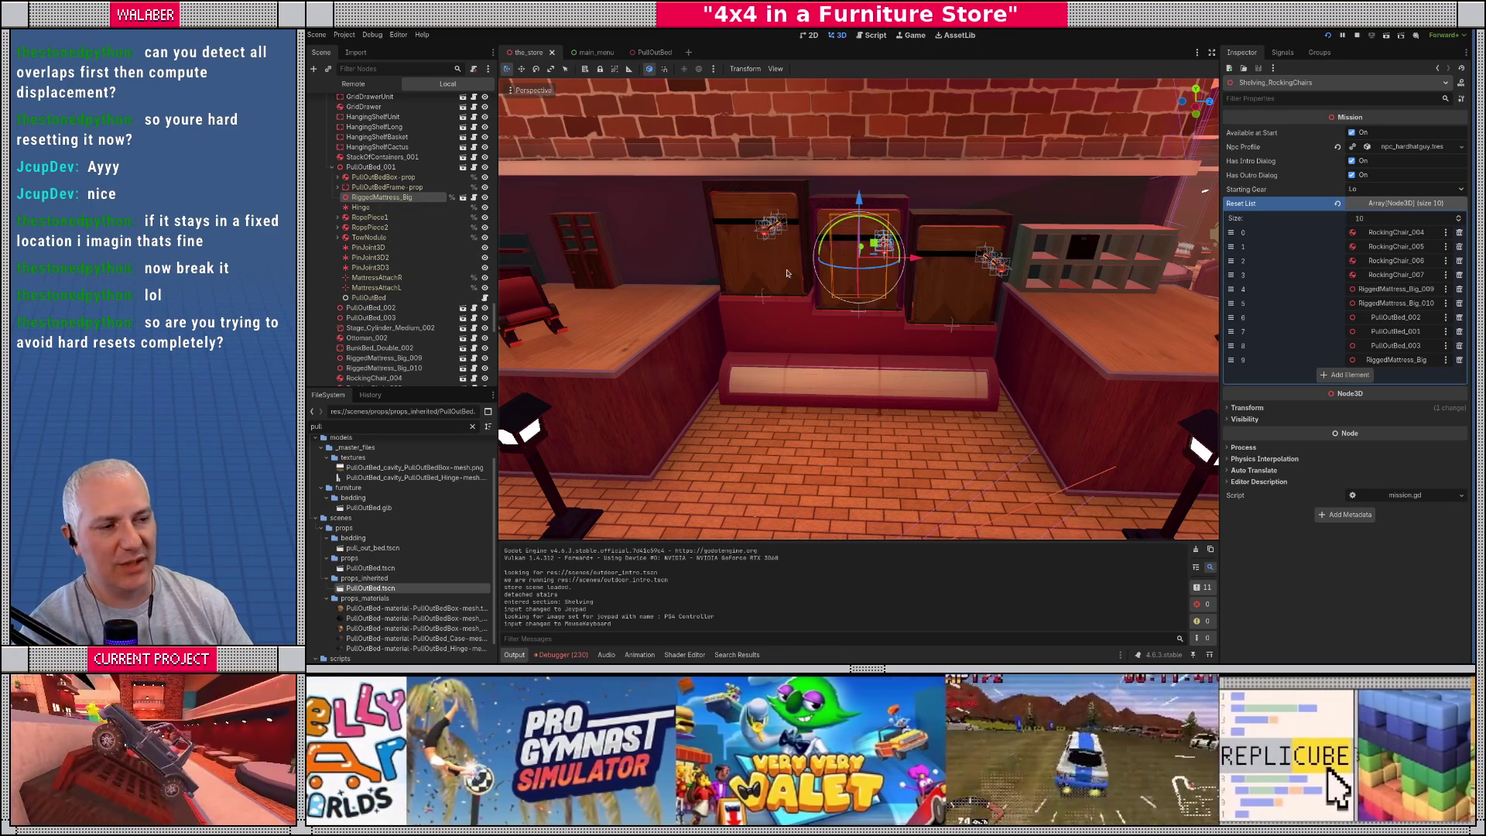
# Step: Stop the running game and remove RiggedMattress_Big (element 9) from the Reset List
pyautogui.scroll(5, 776, 267)
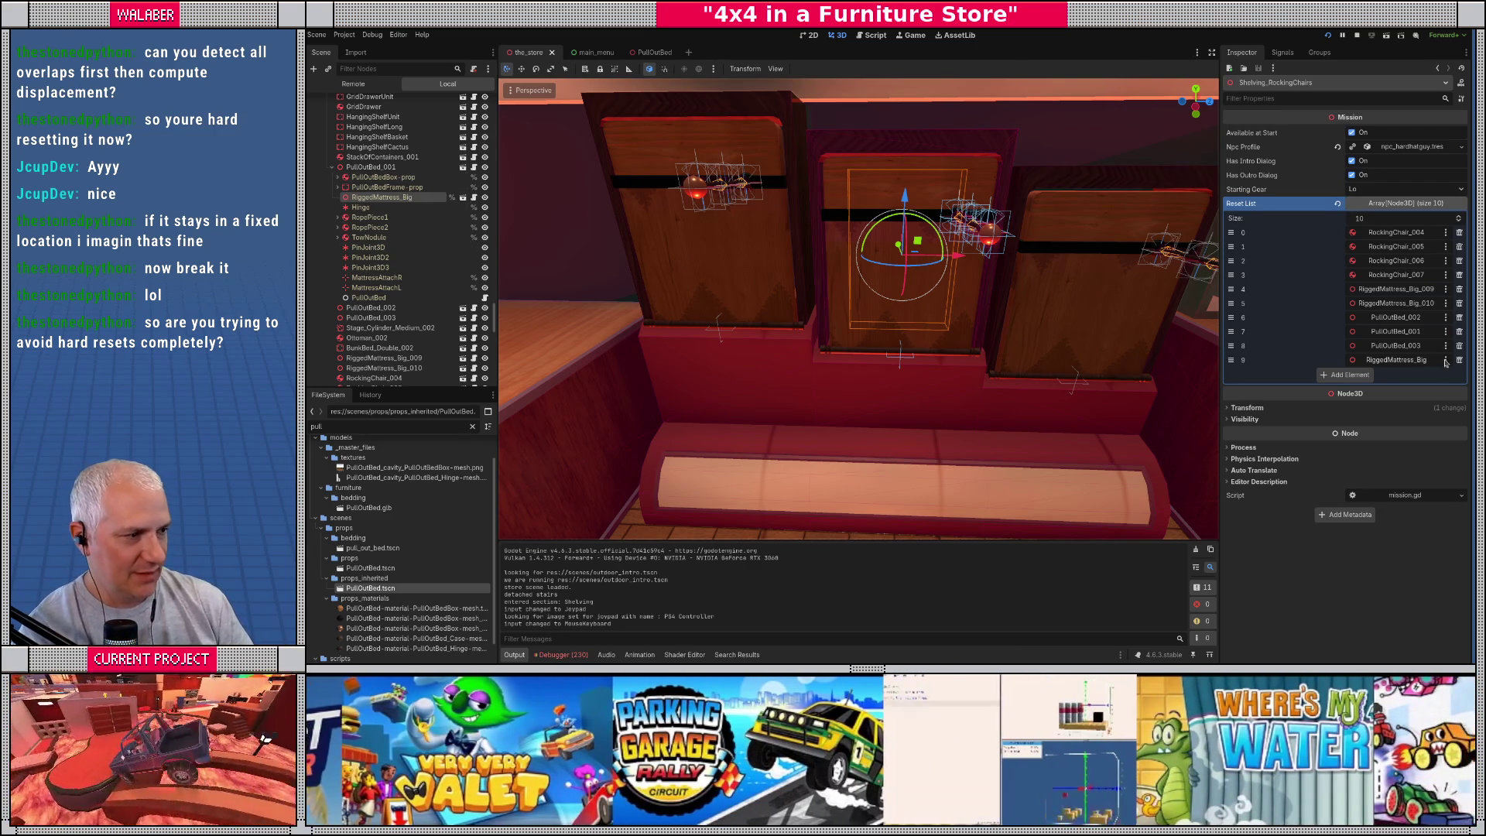
pyautogui.click(1357, 35)
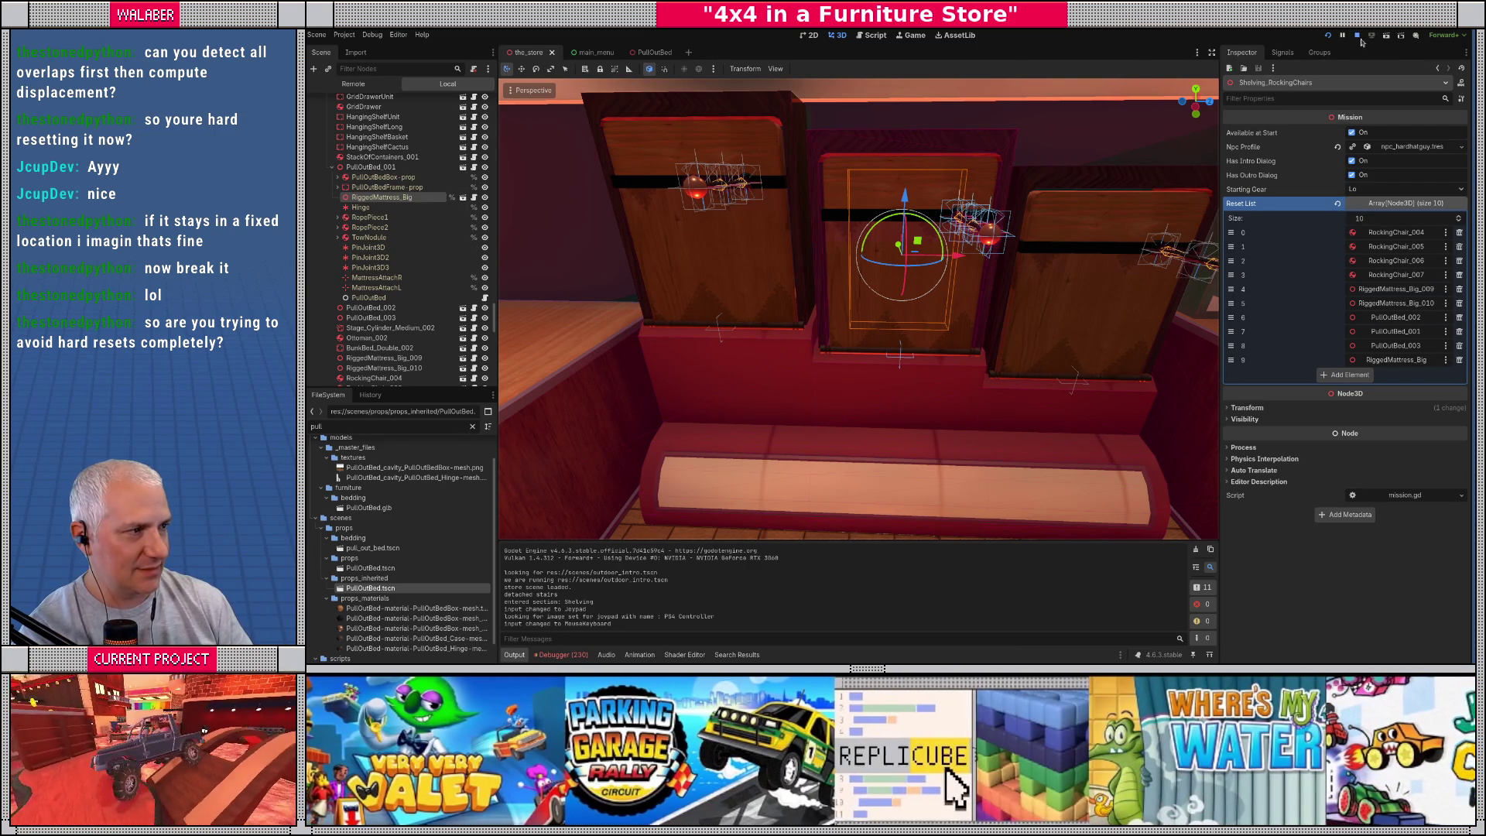
pyautogui.click(1460, 361)
# Step: Enable Editable Children on PullOutBed_001, then open its prop.gd script
pyautogui.rightClick(356, 152)
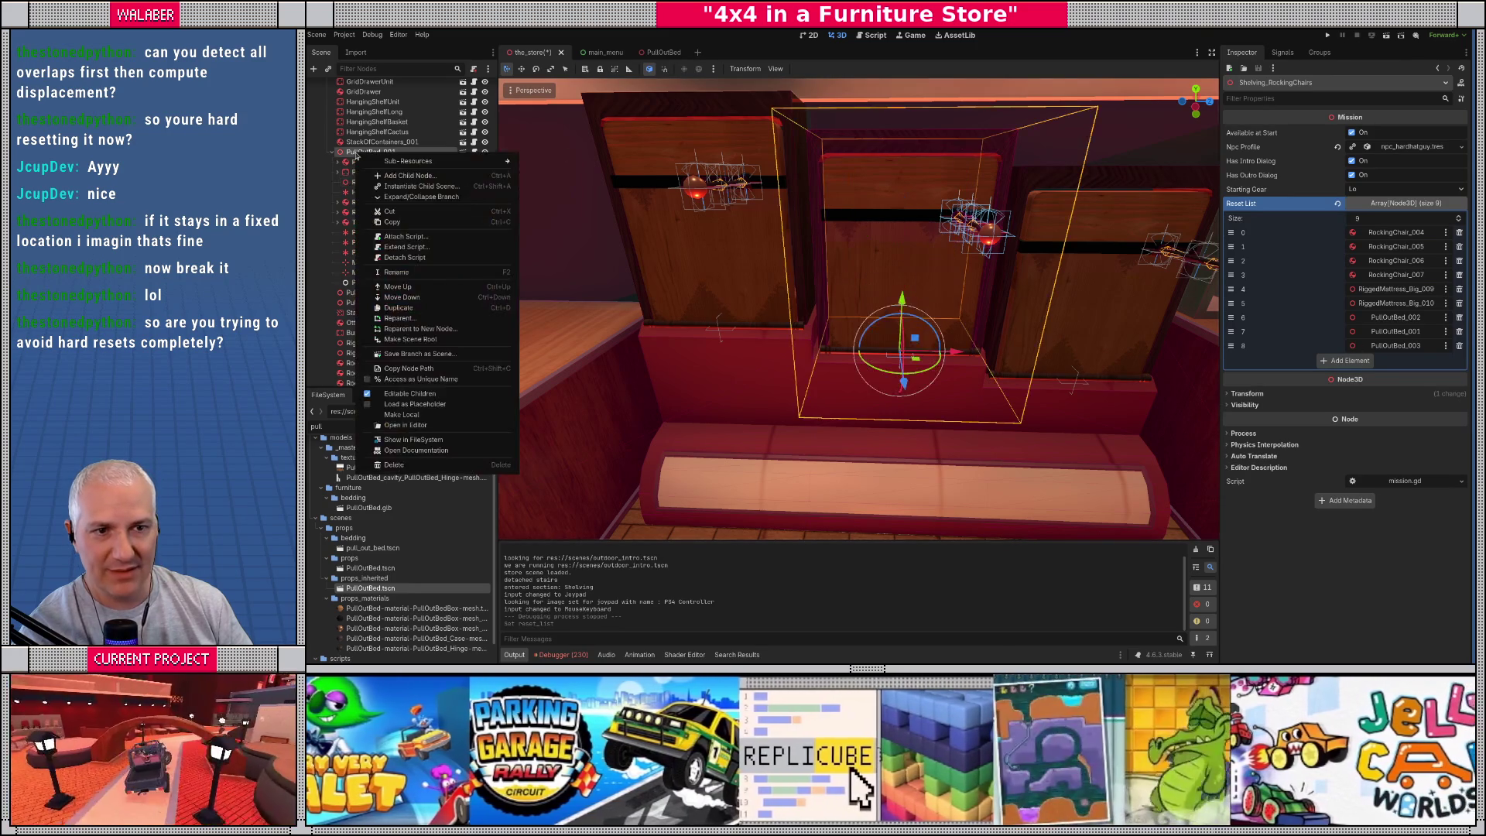
pyautogui.click(367, 399)
pyautogui.press('Return')
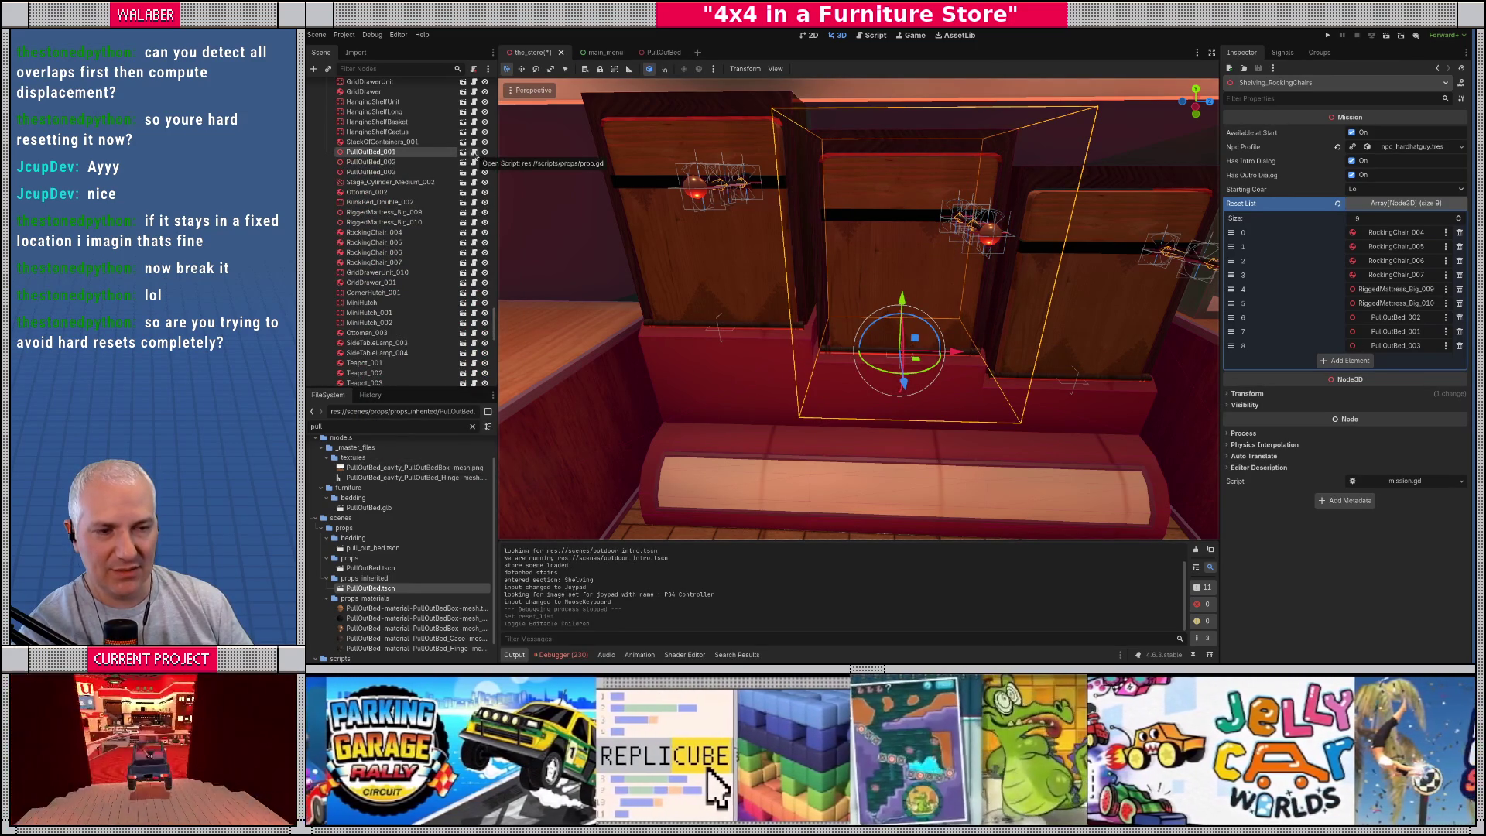
pyautogui.click(475, 155)
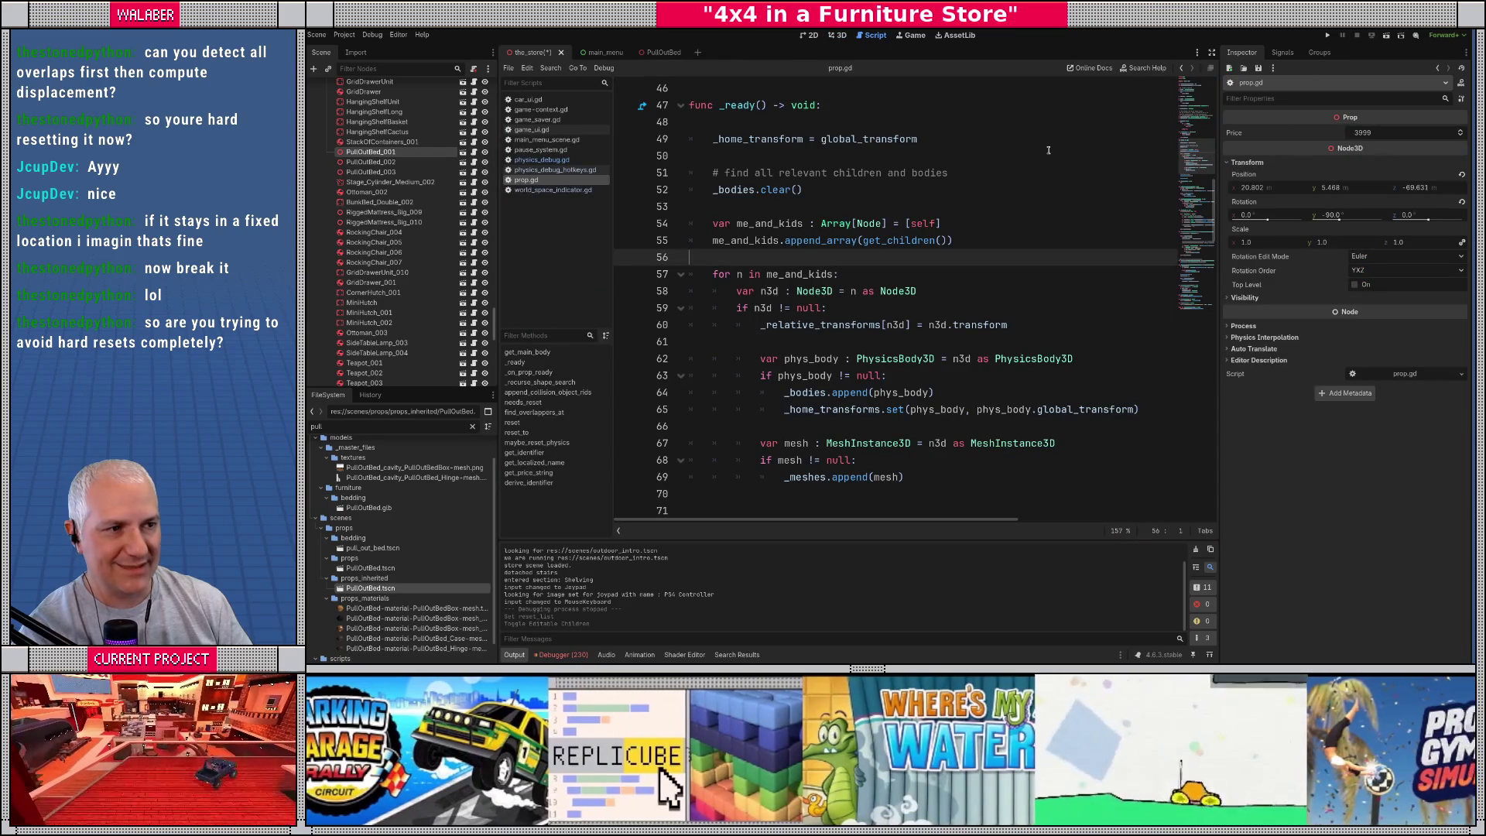
# Step: Switch to distraction-free mode and review the _ready and needs_reset functions in prop.gd
pyautogui.click(1212, 52)
pyautogui.click(569, 206)
pyautogui.scroll(-4, 566, 270)
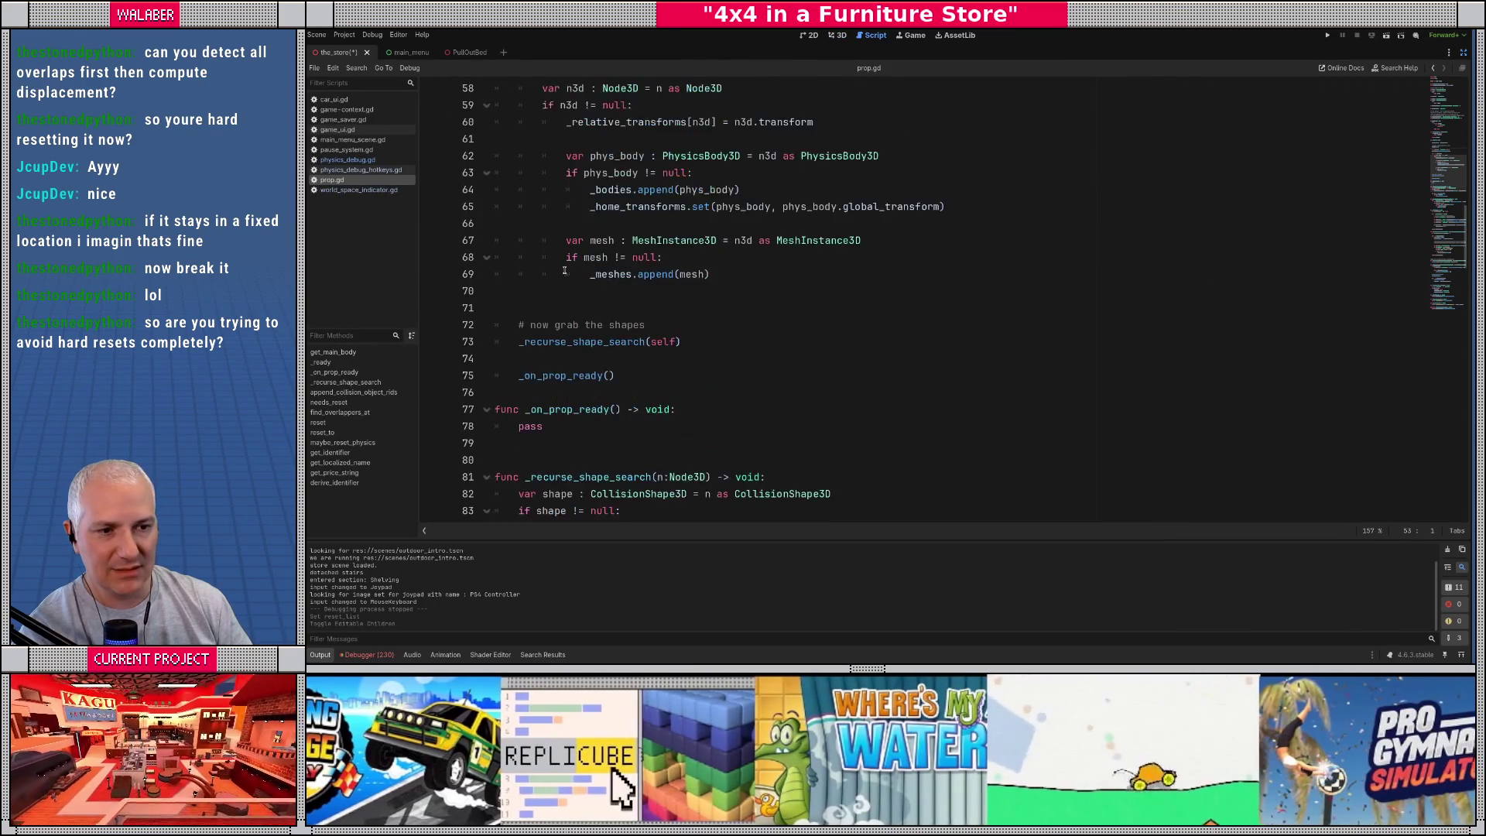
pyautogui.scroll(8, 564, 272)
pyautogui.scroll(4, 563, 274)
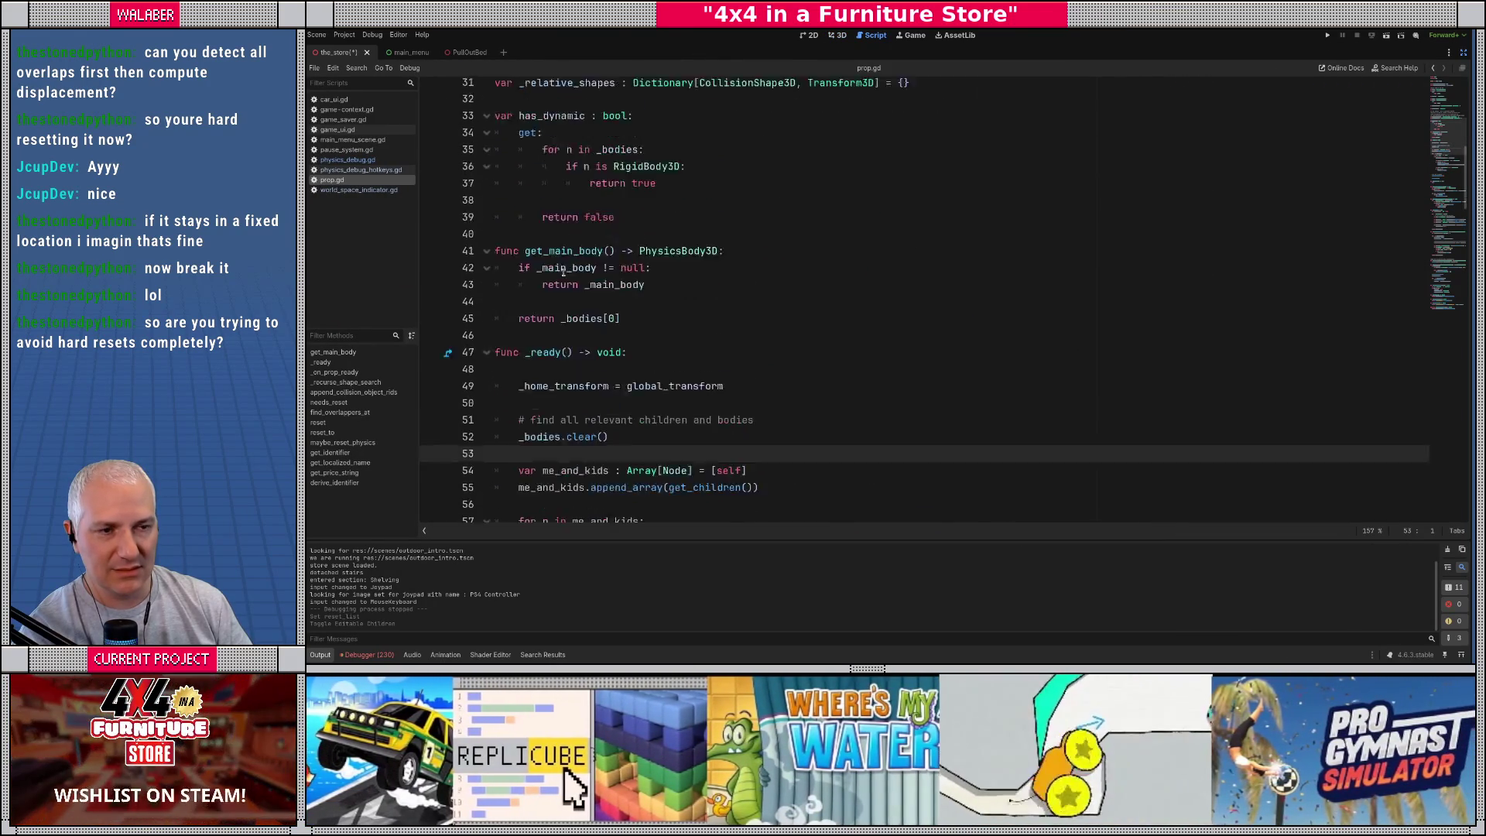
pyautogui.scroll(-15, 560, 274)
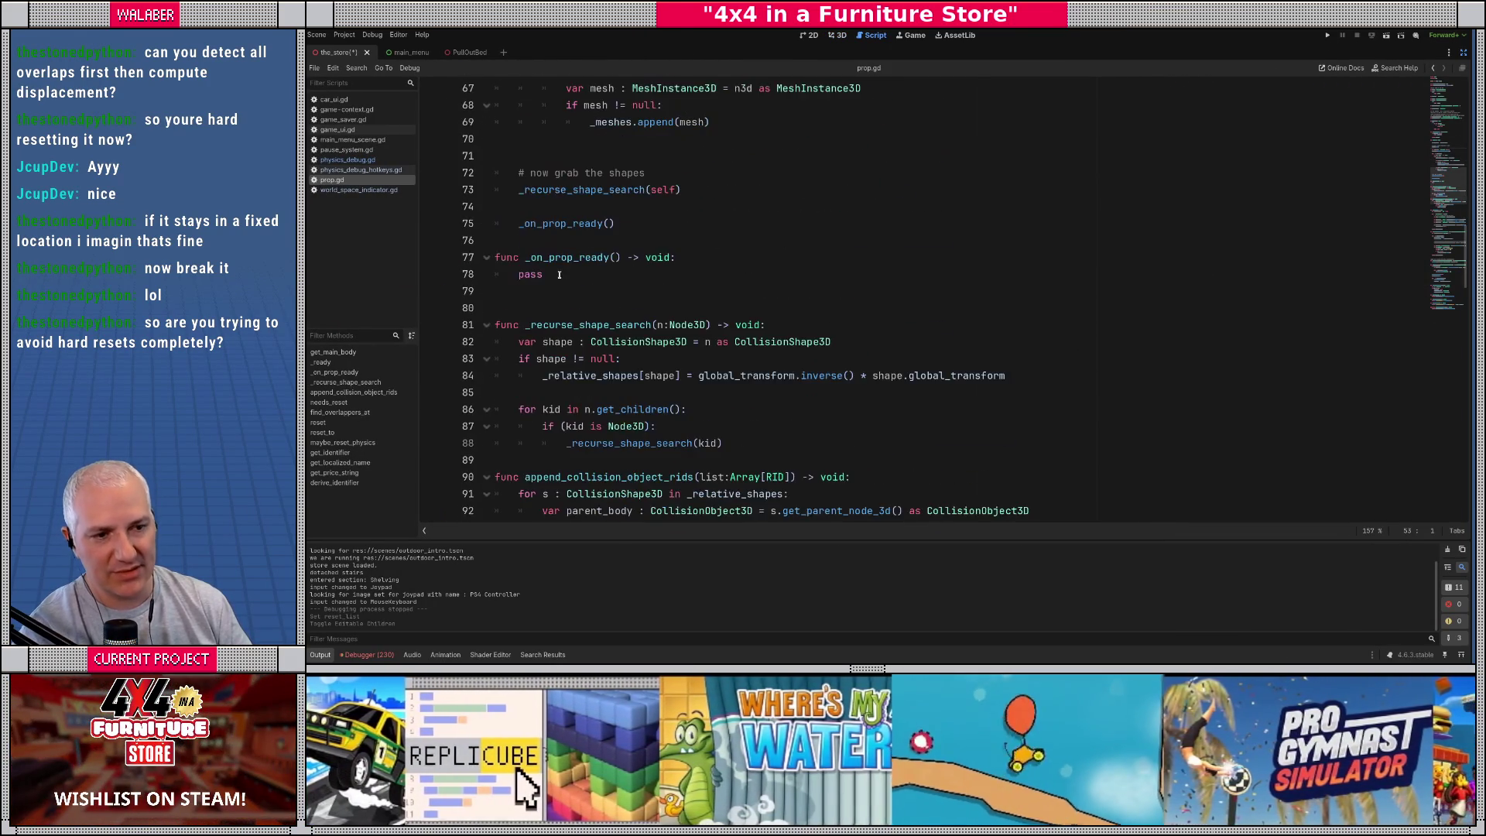
pyautogui.scroll(-7, 559, 275)
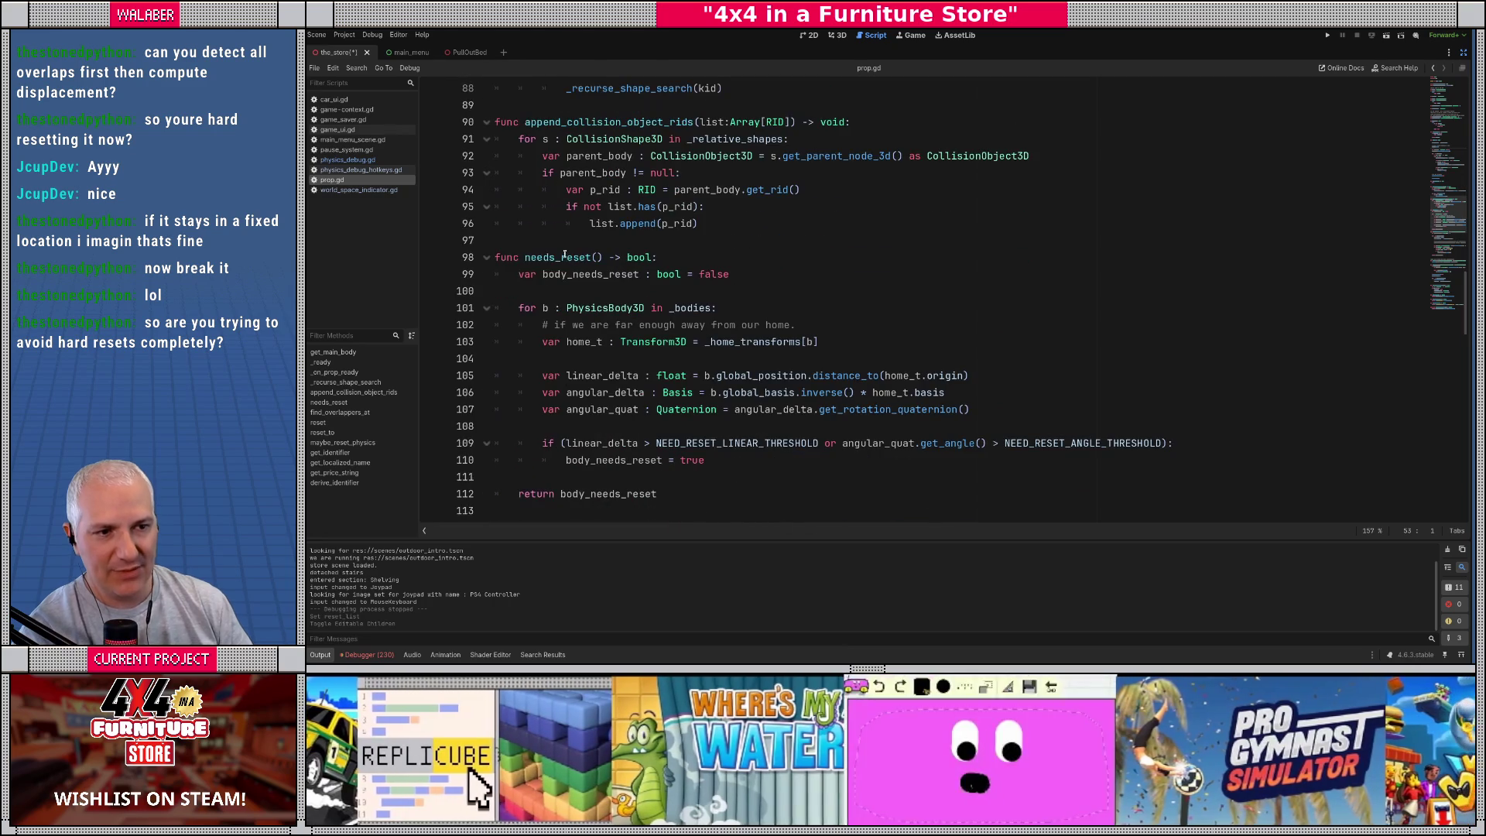
pyautogui.doubleClick(555, 258)
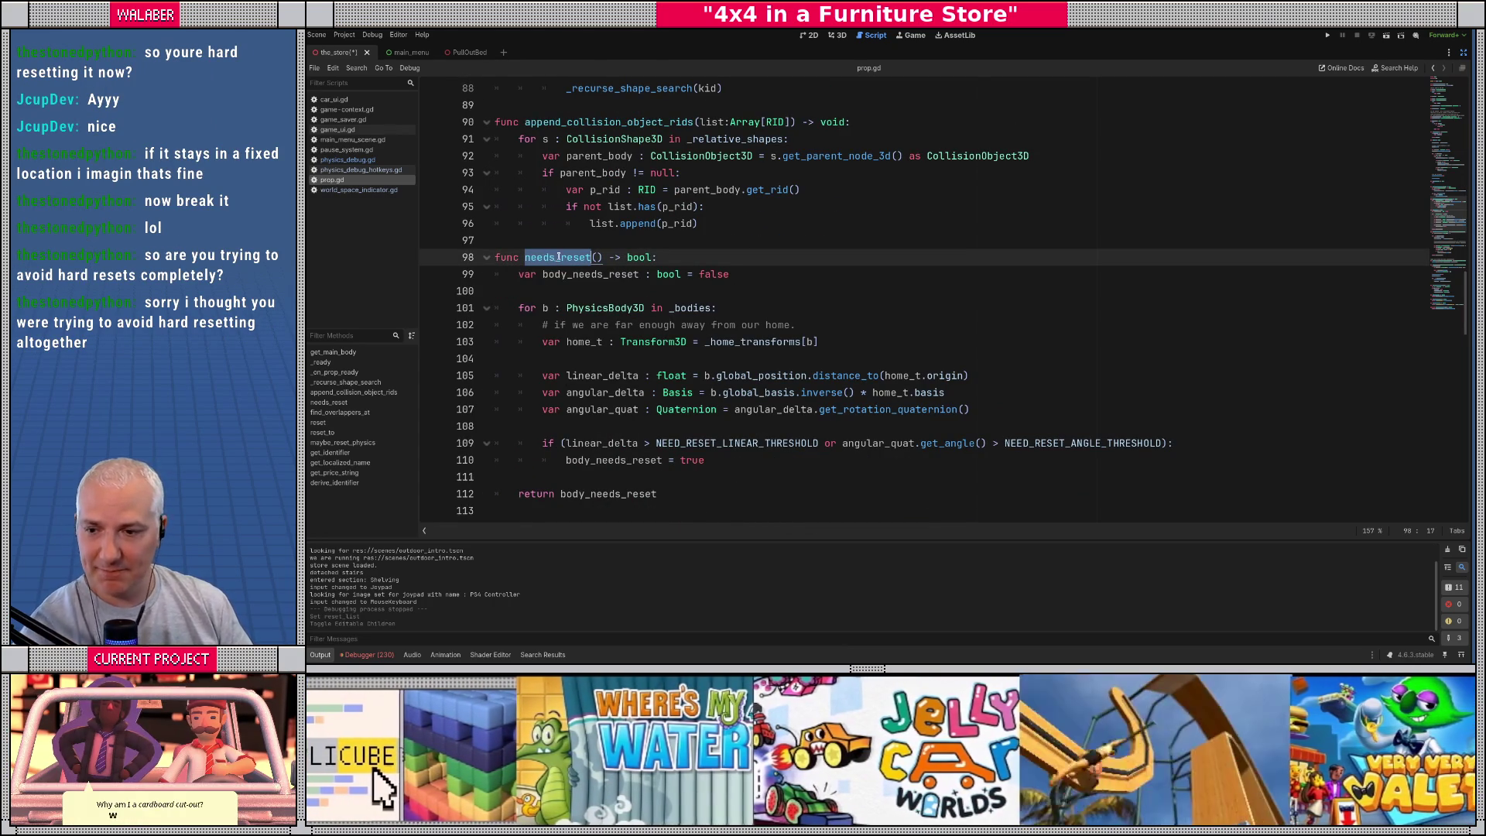
pyautogui.scroll(14, 555, 258)
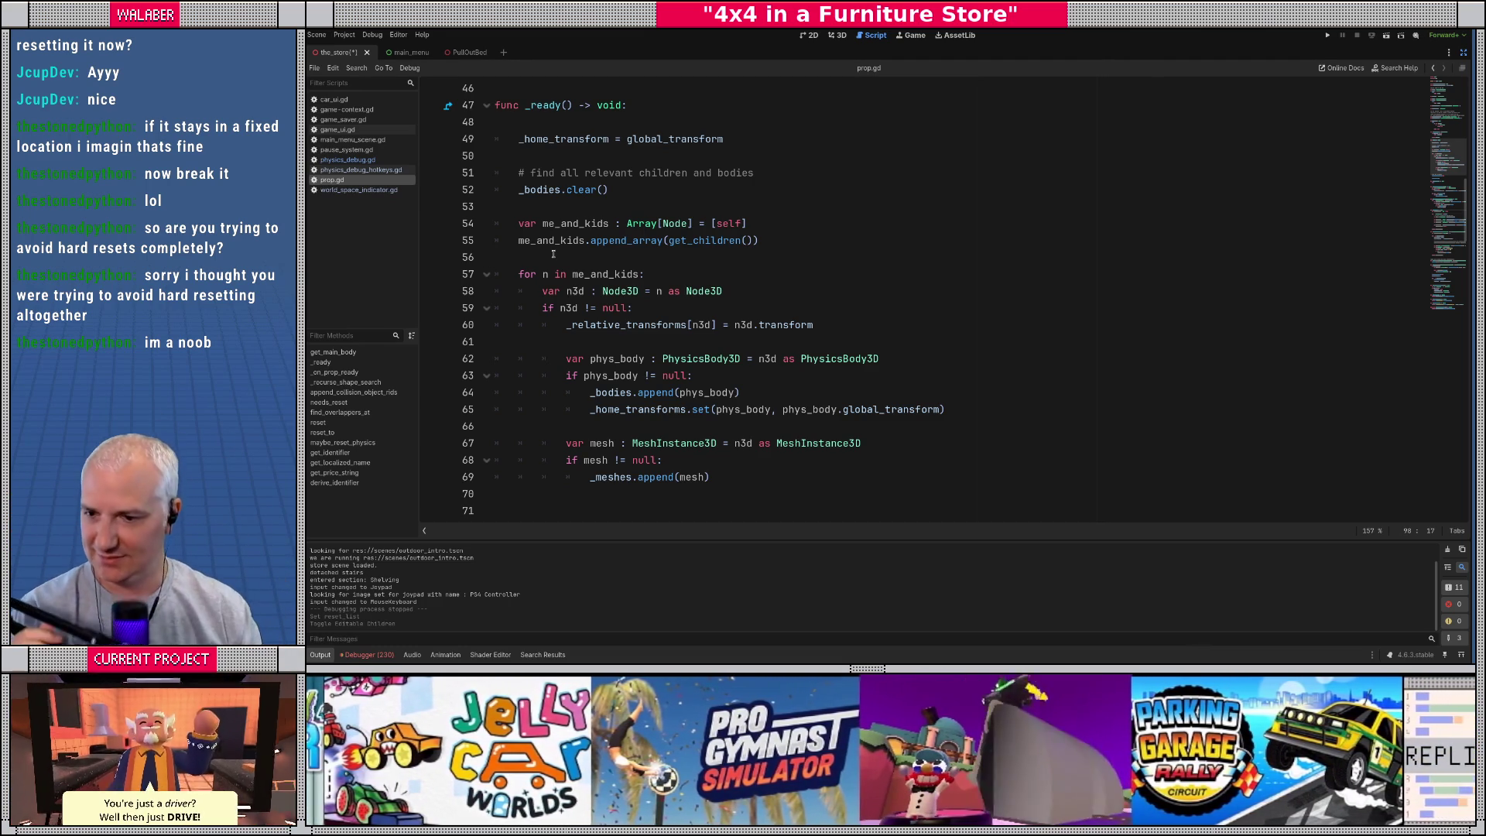
# Step: Widen the script list beside the prop.gd code view
pyautogui.click(544, 197)
pyautogui.press('Up')
pyautogui.press('Up')
pyautogui.moveTo(420, 271); pyautogui.dragTo(439, 271)
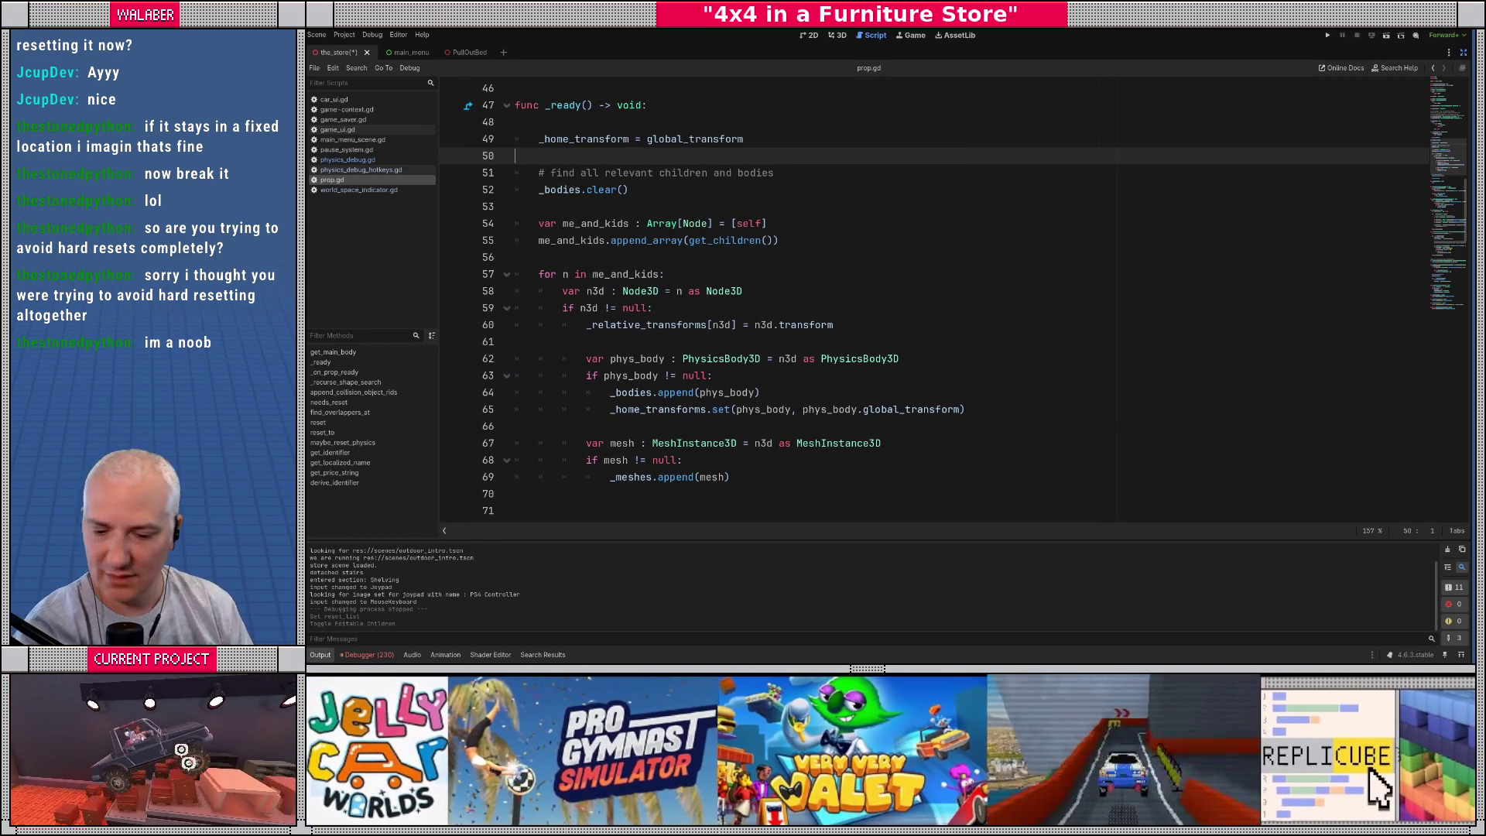
pyautogui.click(581, 213)
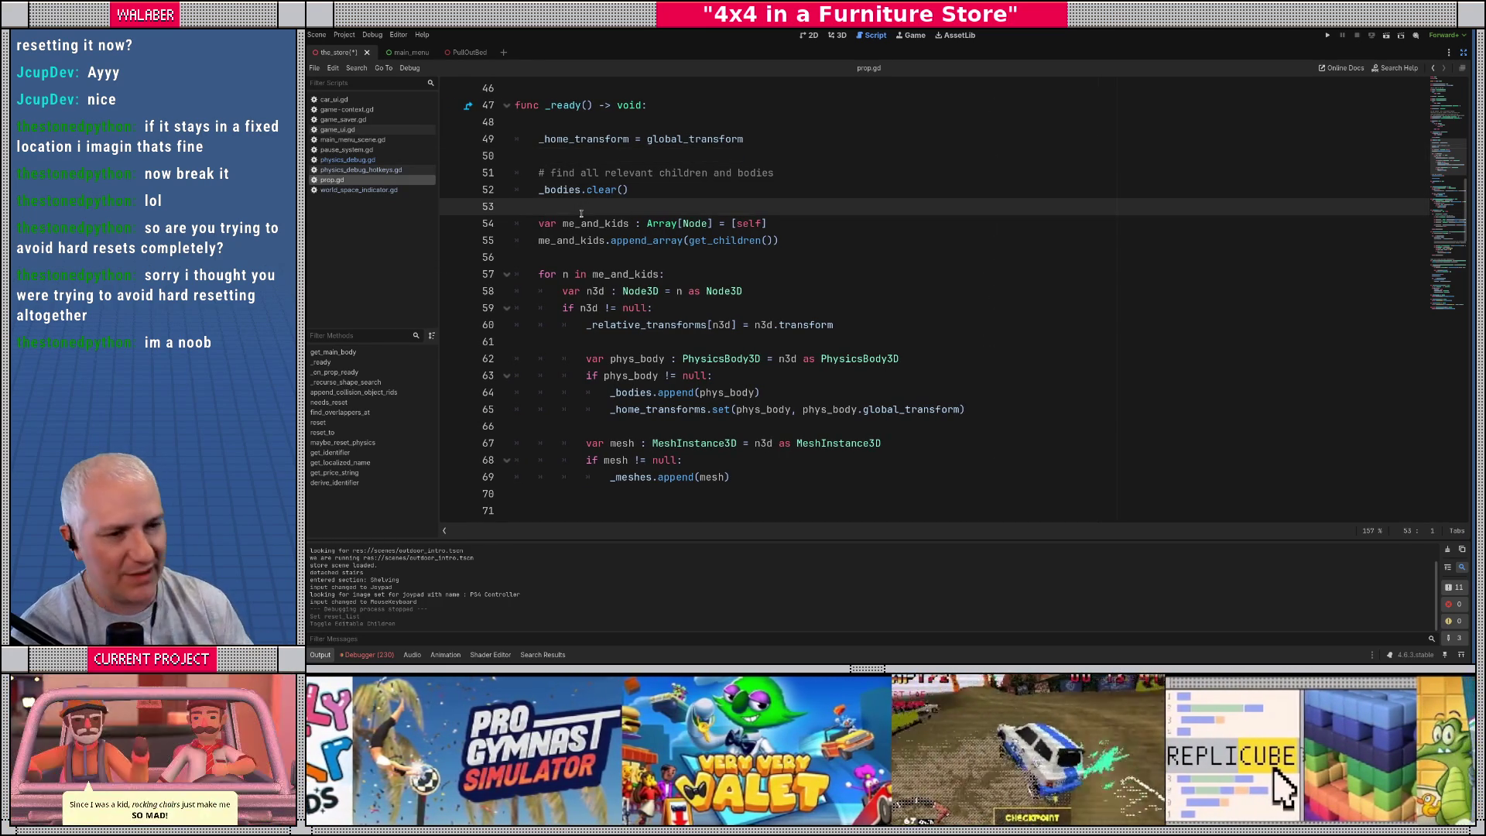
pyautogui.scroll(10, 581, 214)
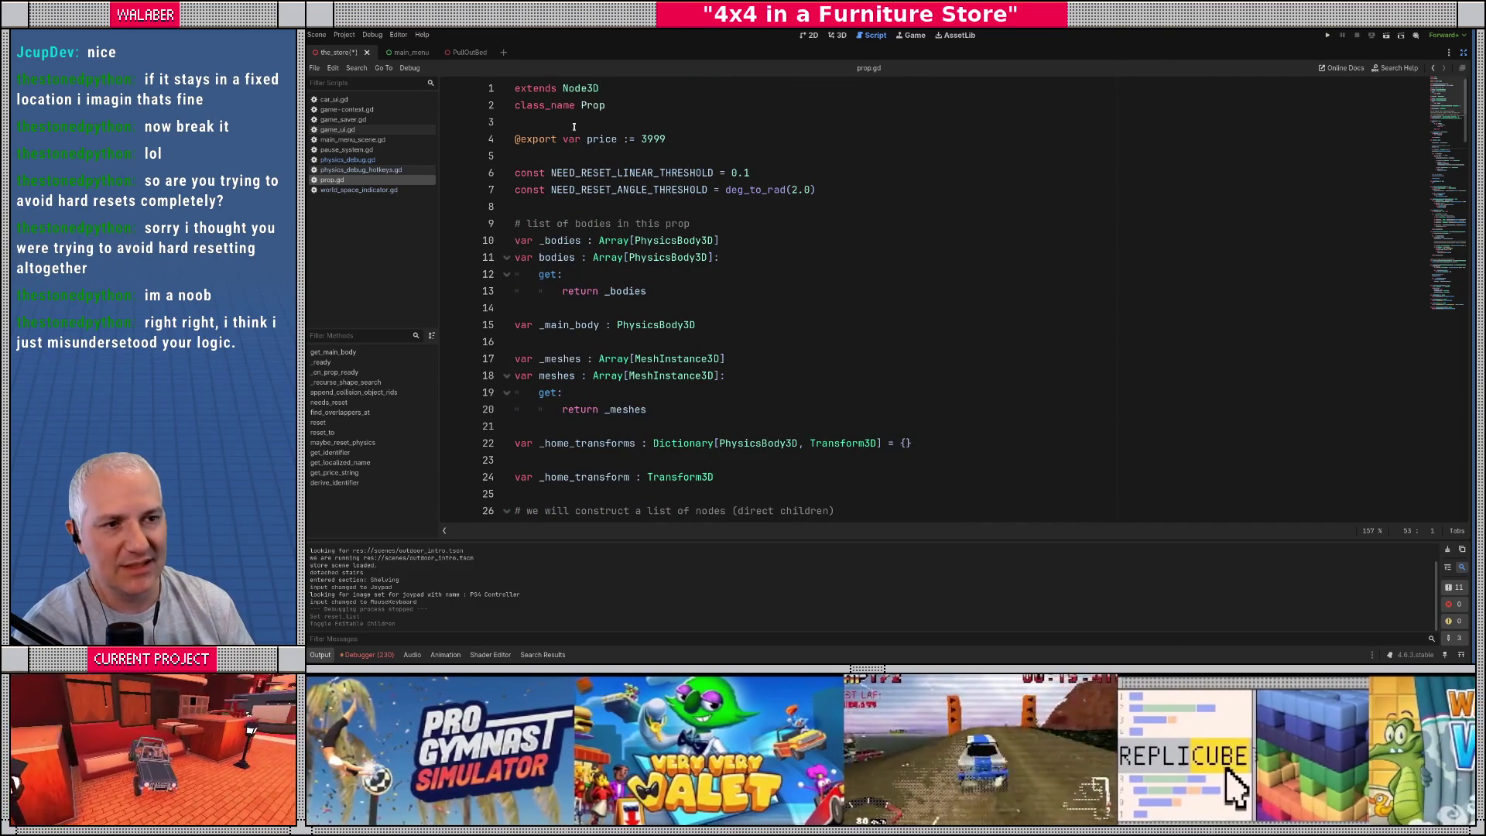
# Step: Declare 'var _sub_props : Array[Prop]' below the bodies getter
pyautogui.click(608, 105)
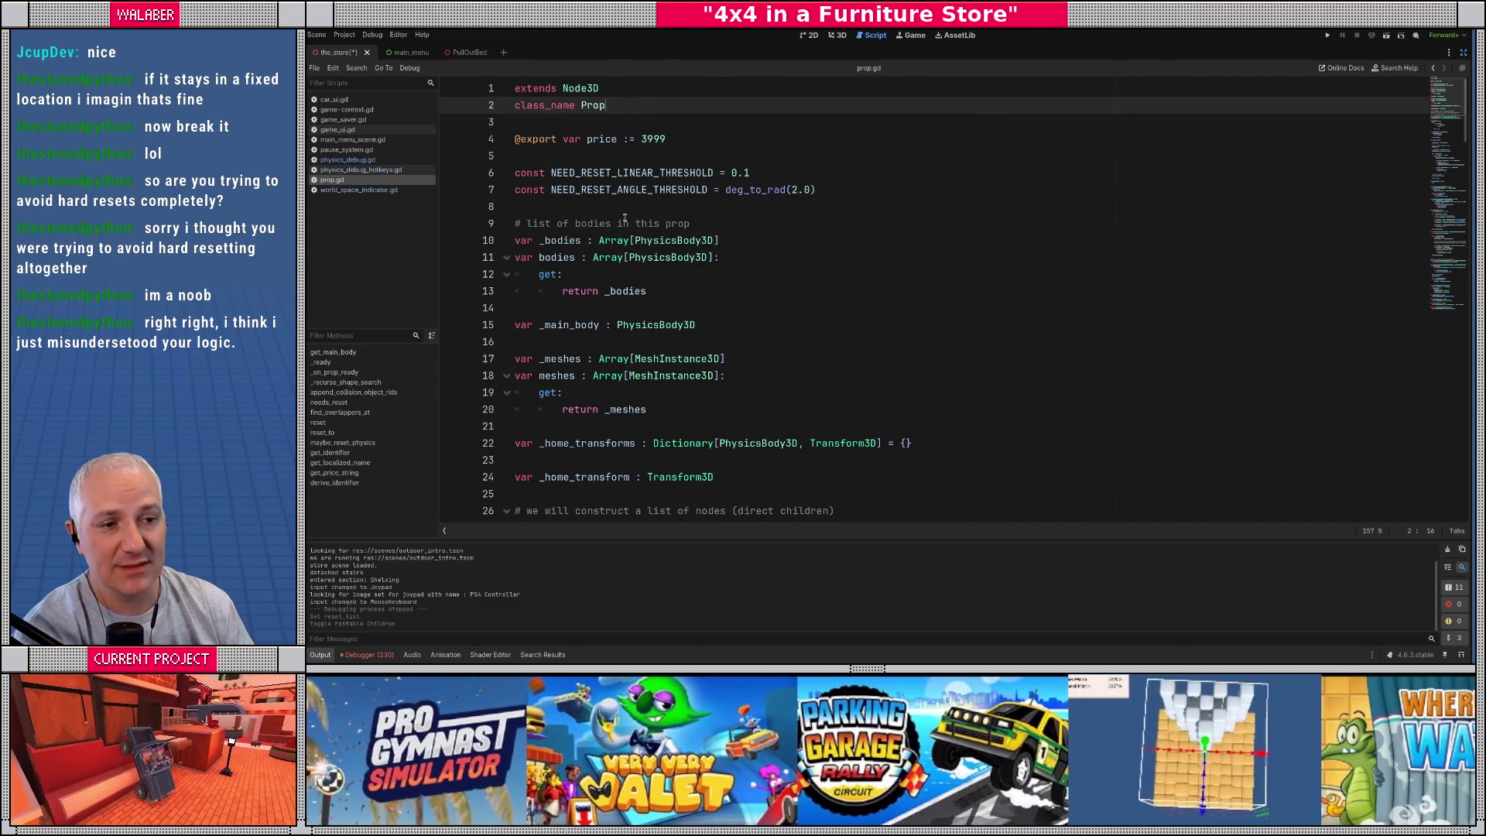
pyautogui.click(658, 293)
pyautogui.press('Return')
pyautogui.press('Return')
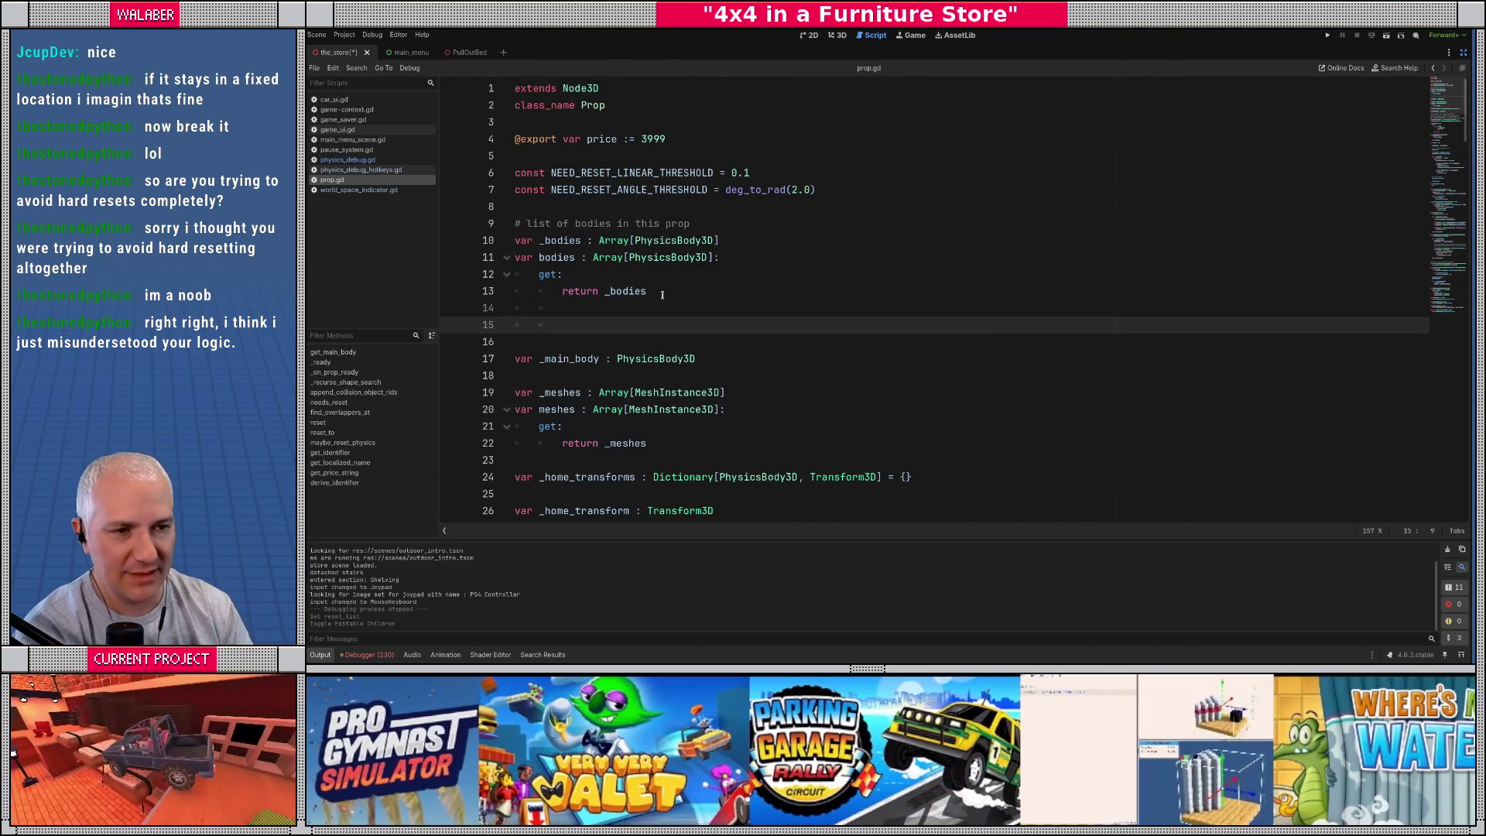
pyautogui.write('vvar _sub_props : Array[{')
pyautogui.press('BackSpace')
pyautogui.write('Prop')
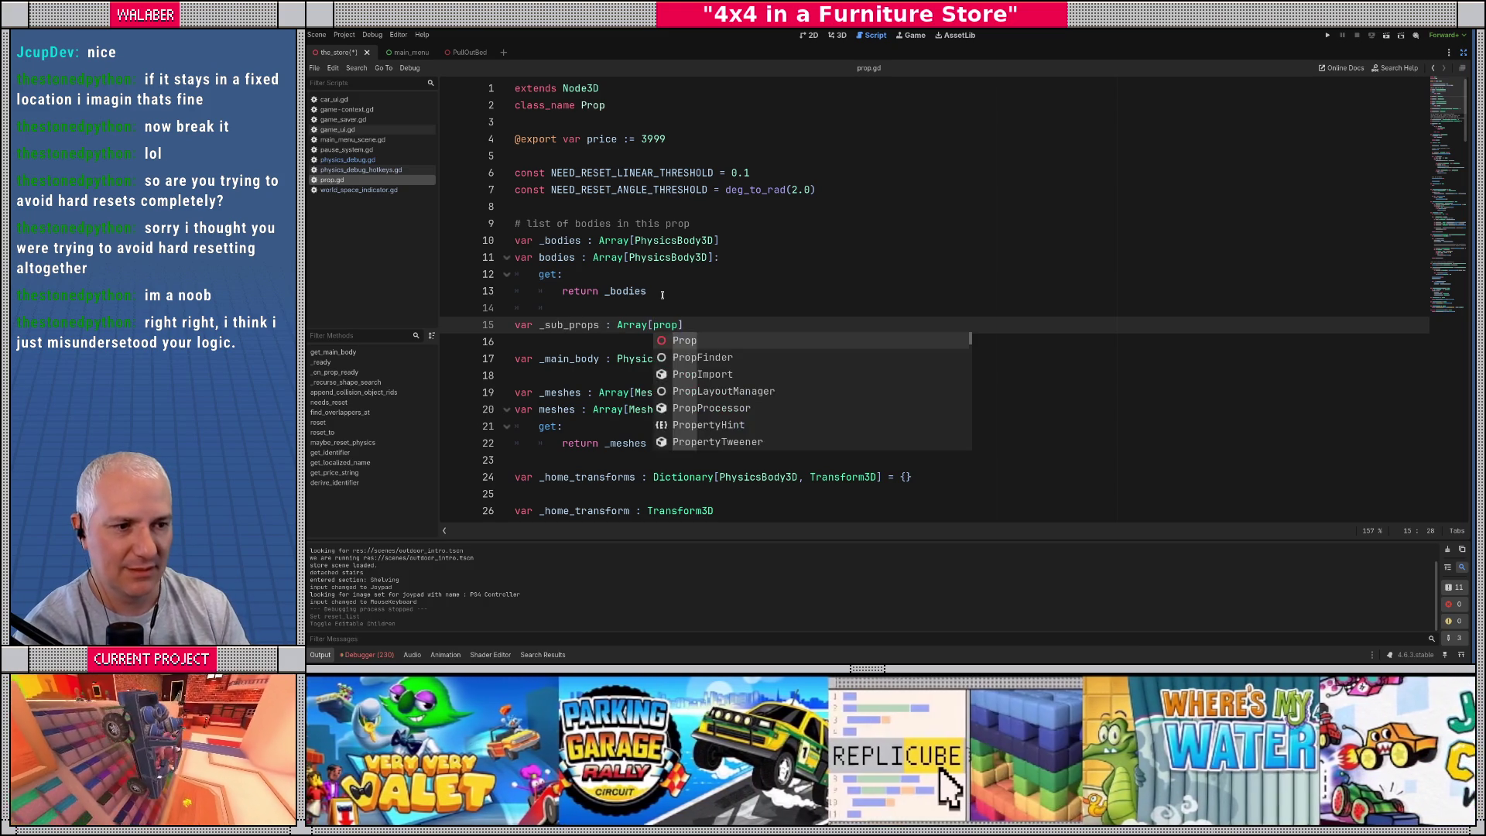
pyautogui.press('Return')
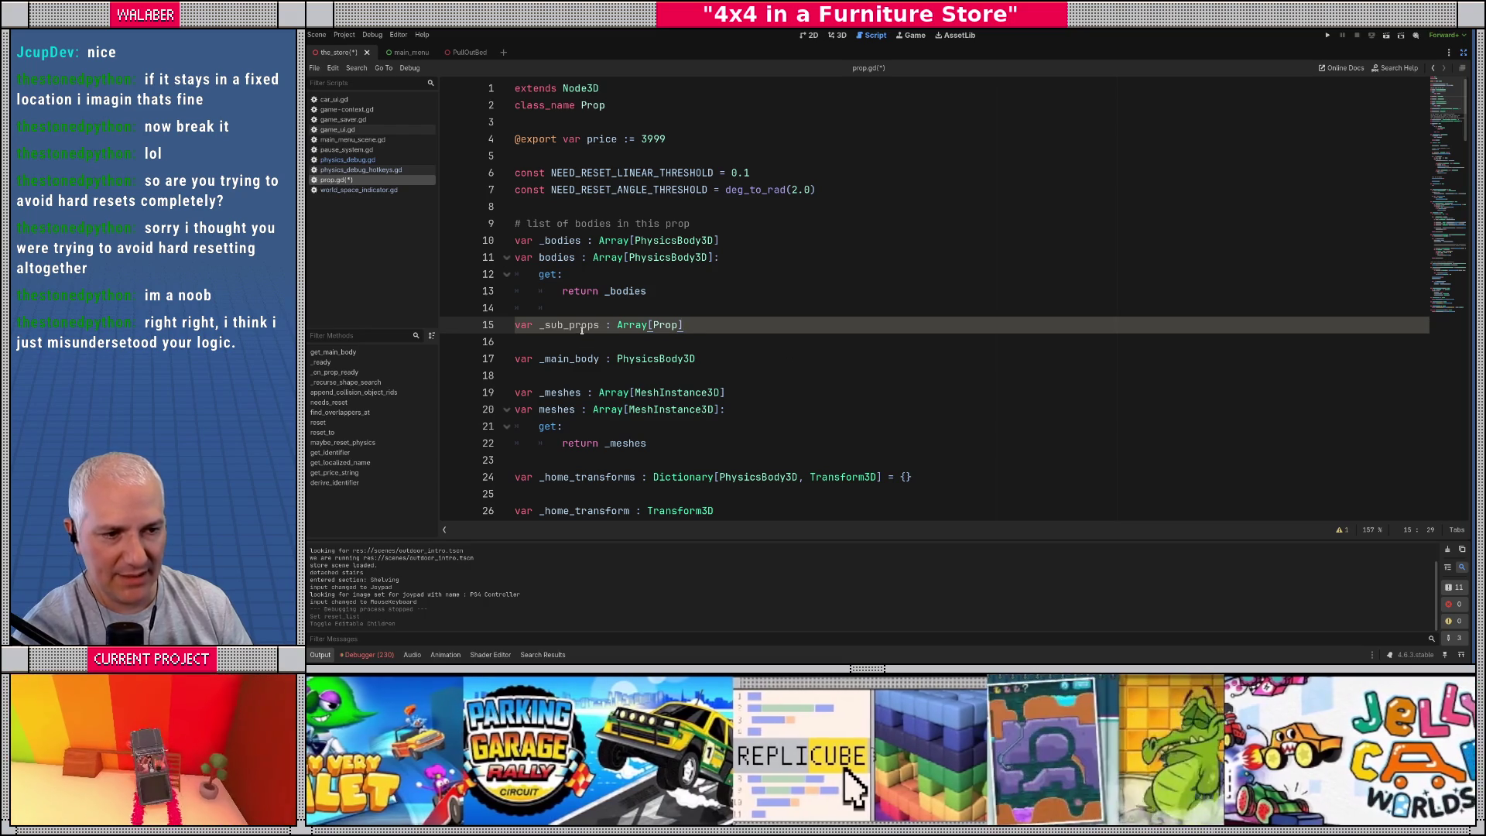
# Step: Add a 'sub_props : Array[Props]' property whose getter returns _sub_props
pyautogui.press('Return')
pyautogui.write('var ')
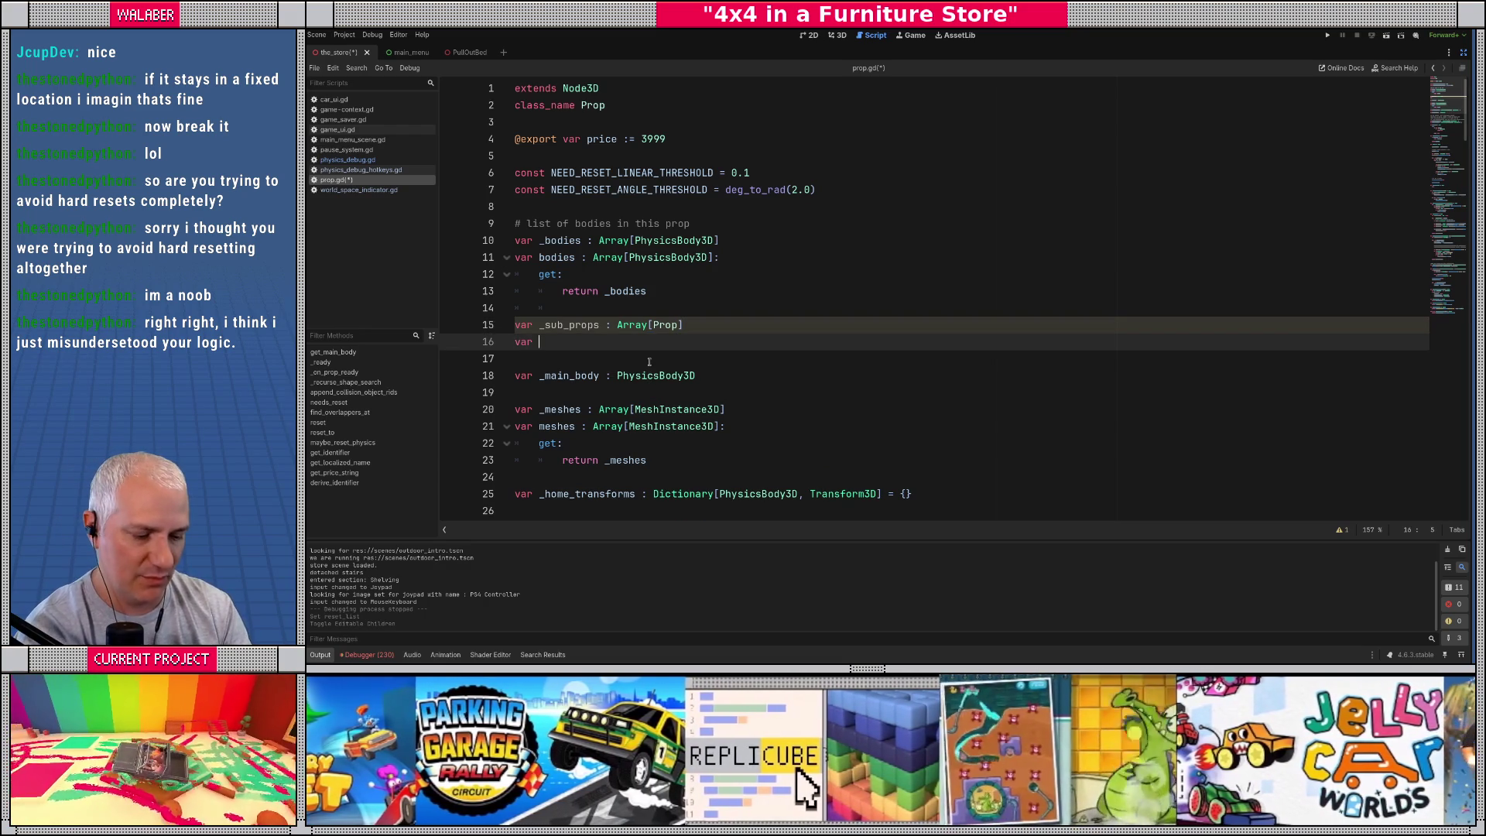
pyautogui.write('sub_props')
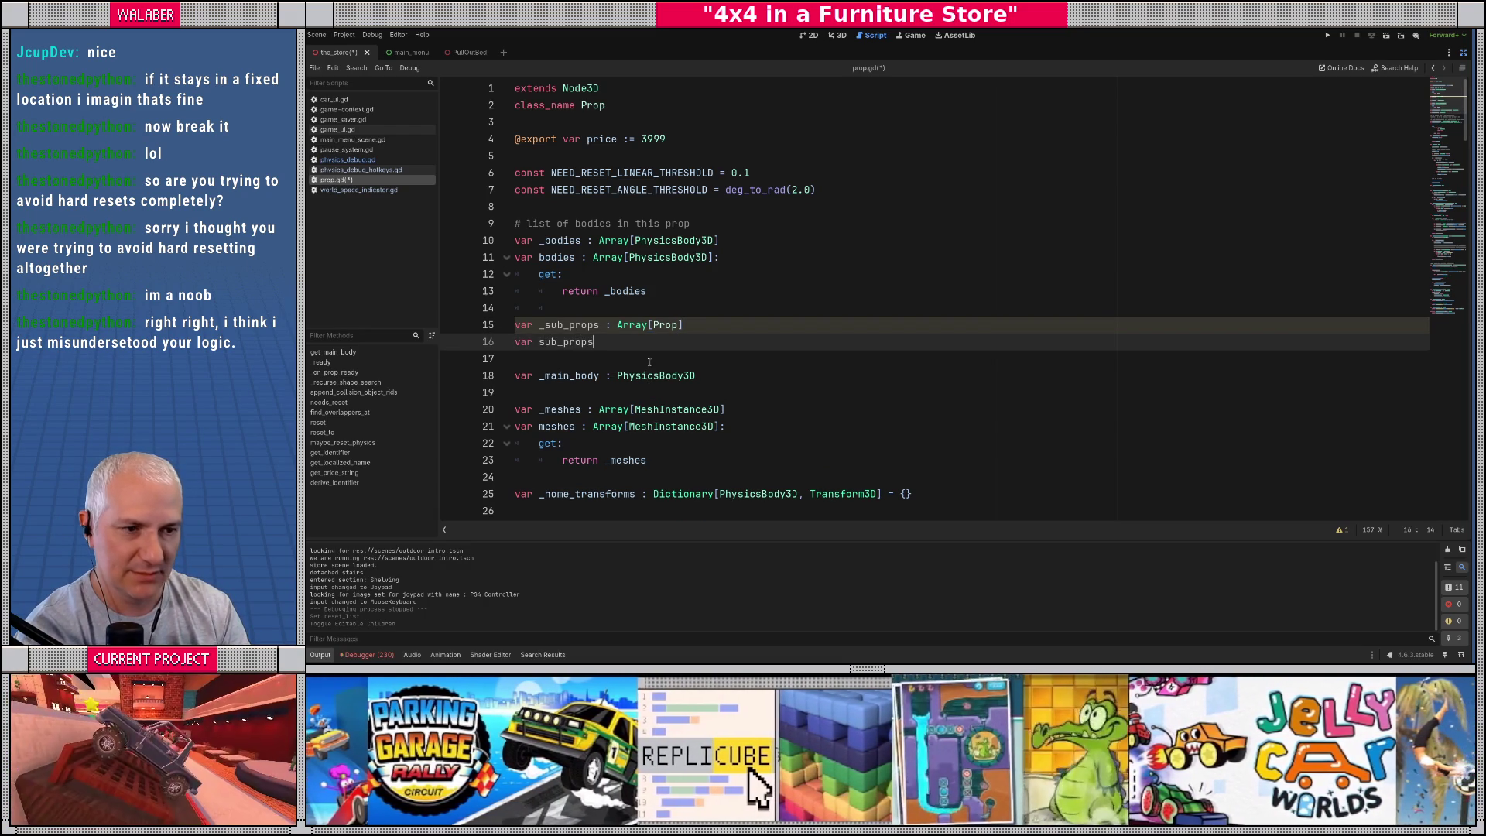
pyautogui.write(' : Array[Props]')
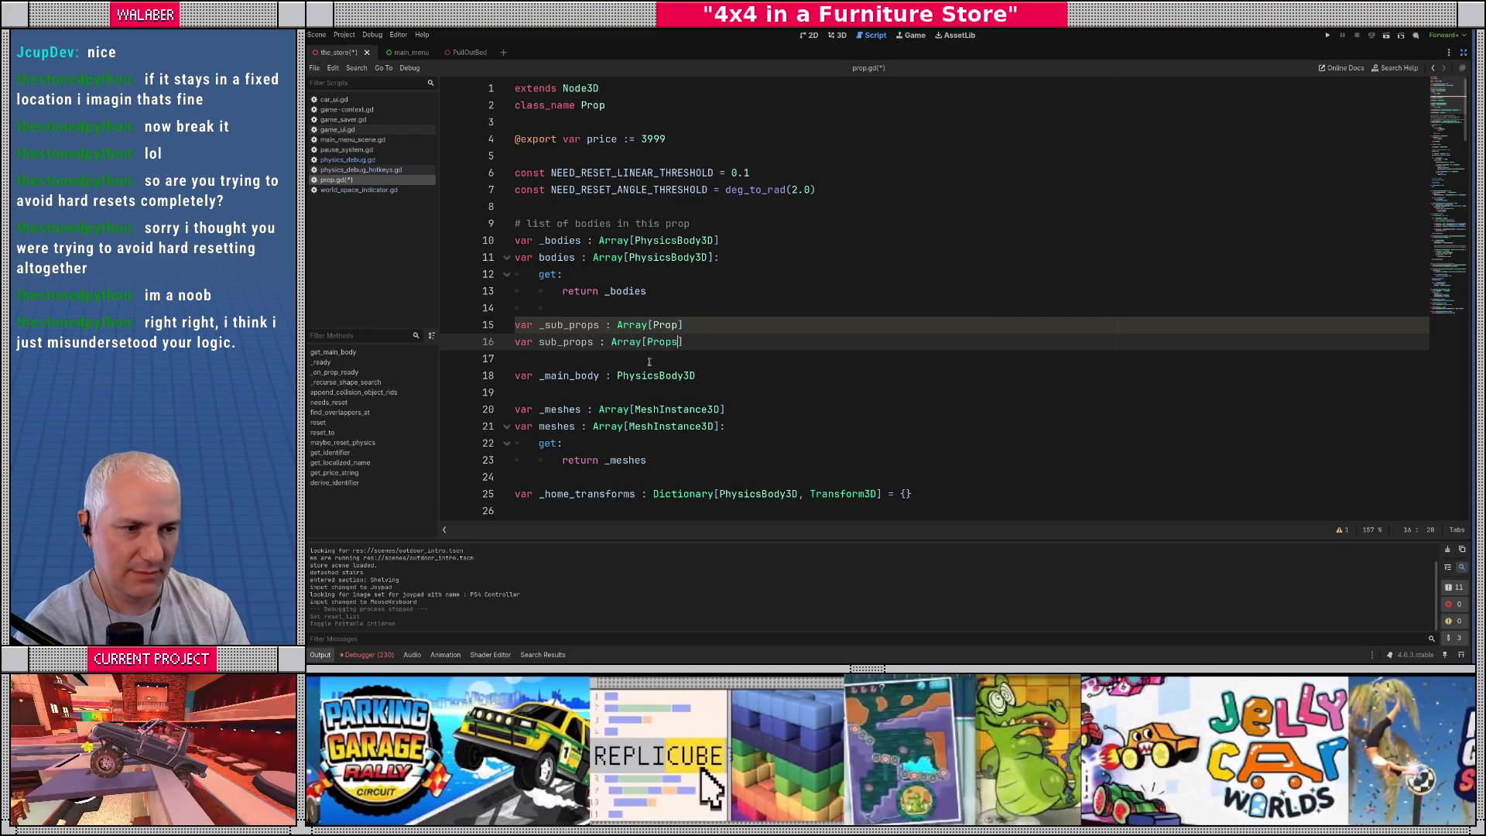
pyautogui.press('Return')
pyautogui.write('get:')
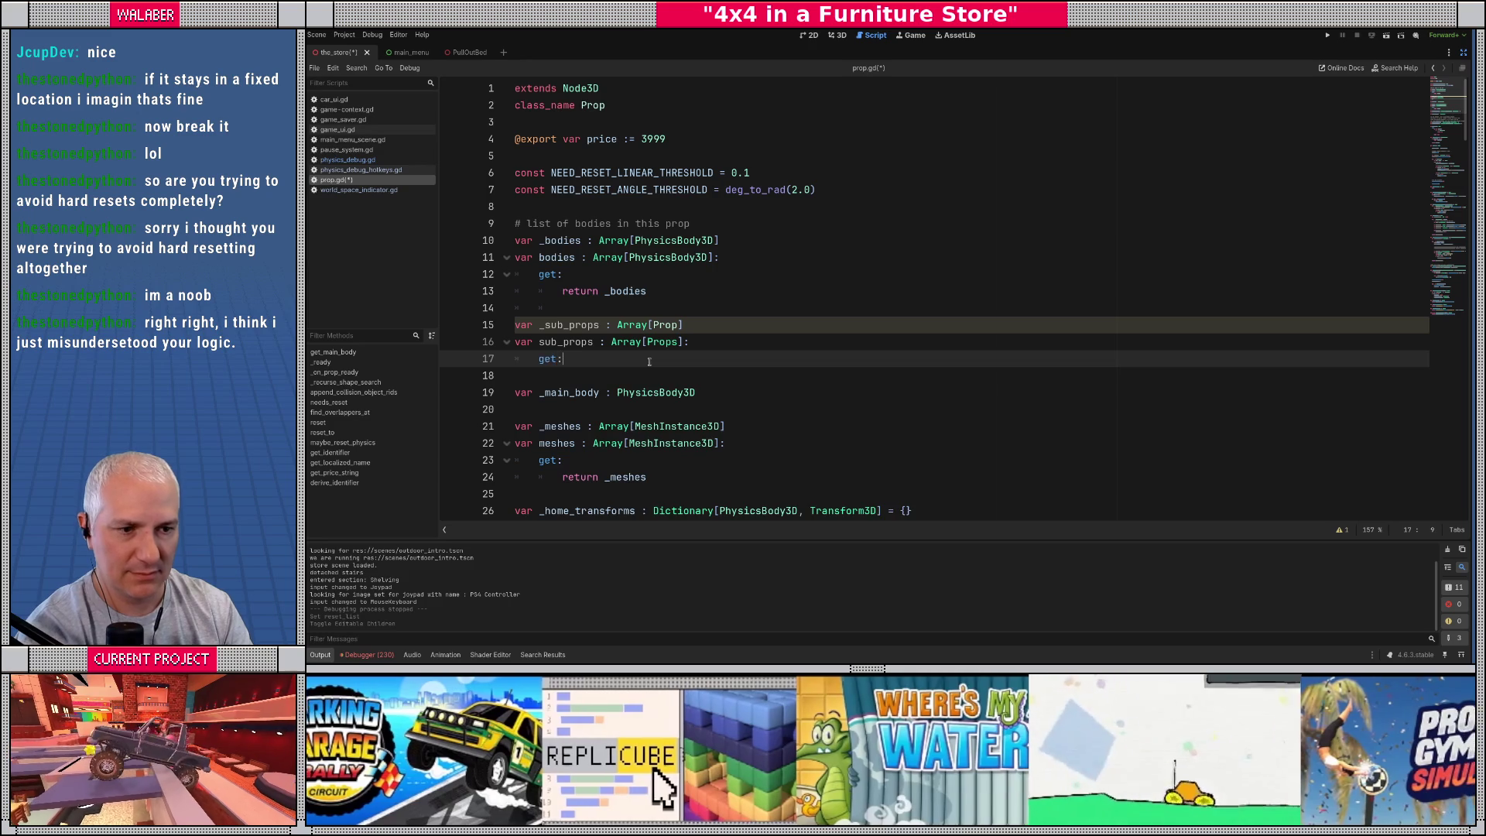
pyautogui.press('Return')
pyautogui.write('return _s')
pyautogui.press('Return')
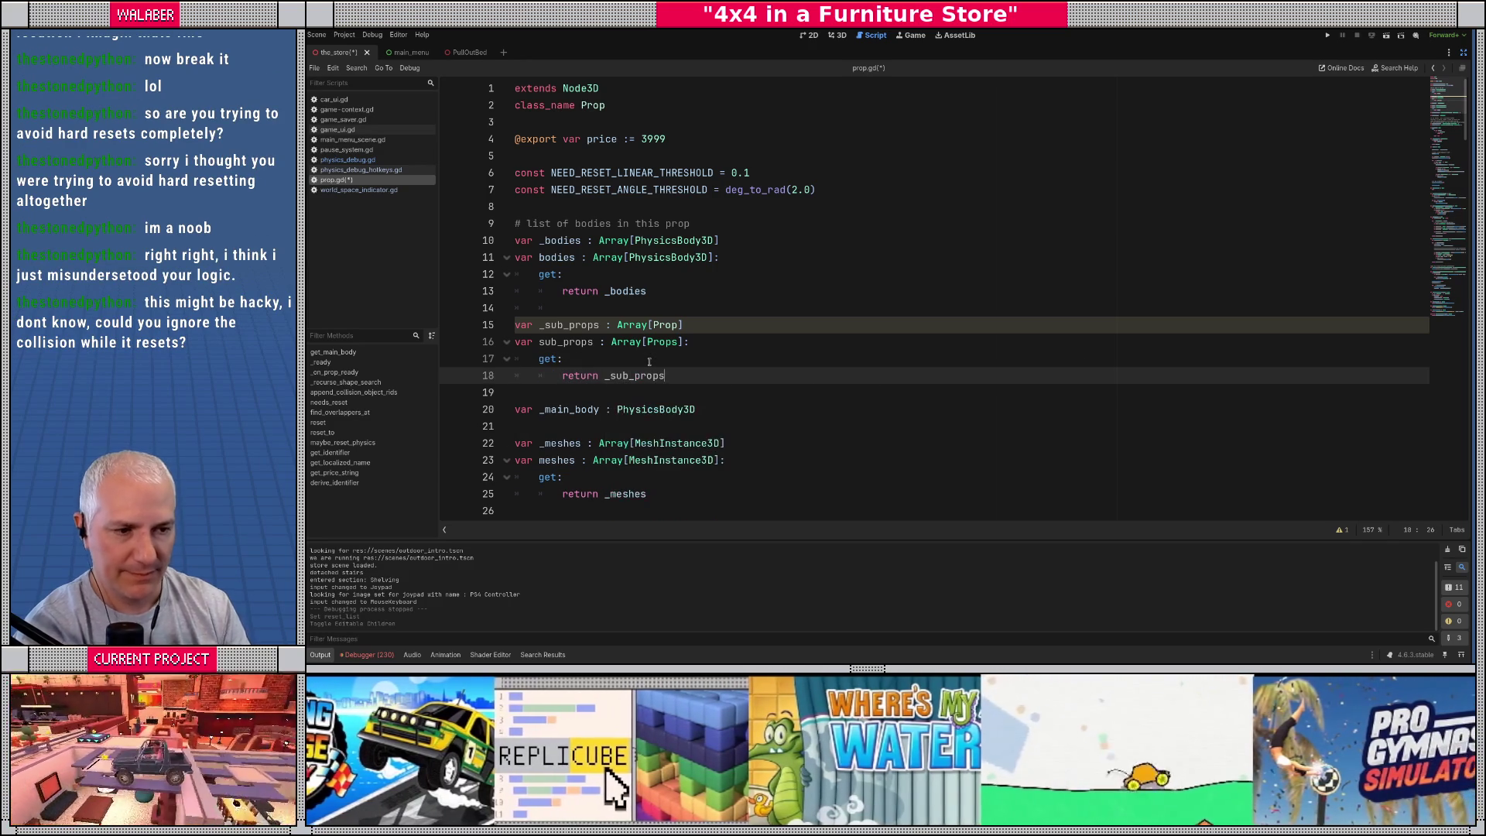
pyautogui.doubleClick(570, 344)
pyautogui.scroll(-9, 593, 361)
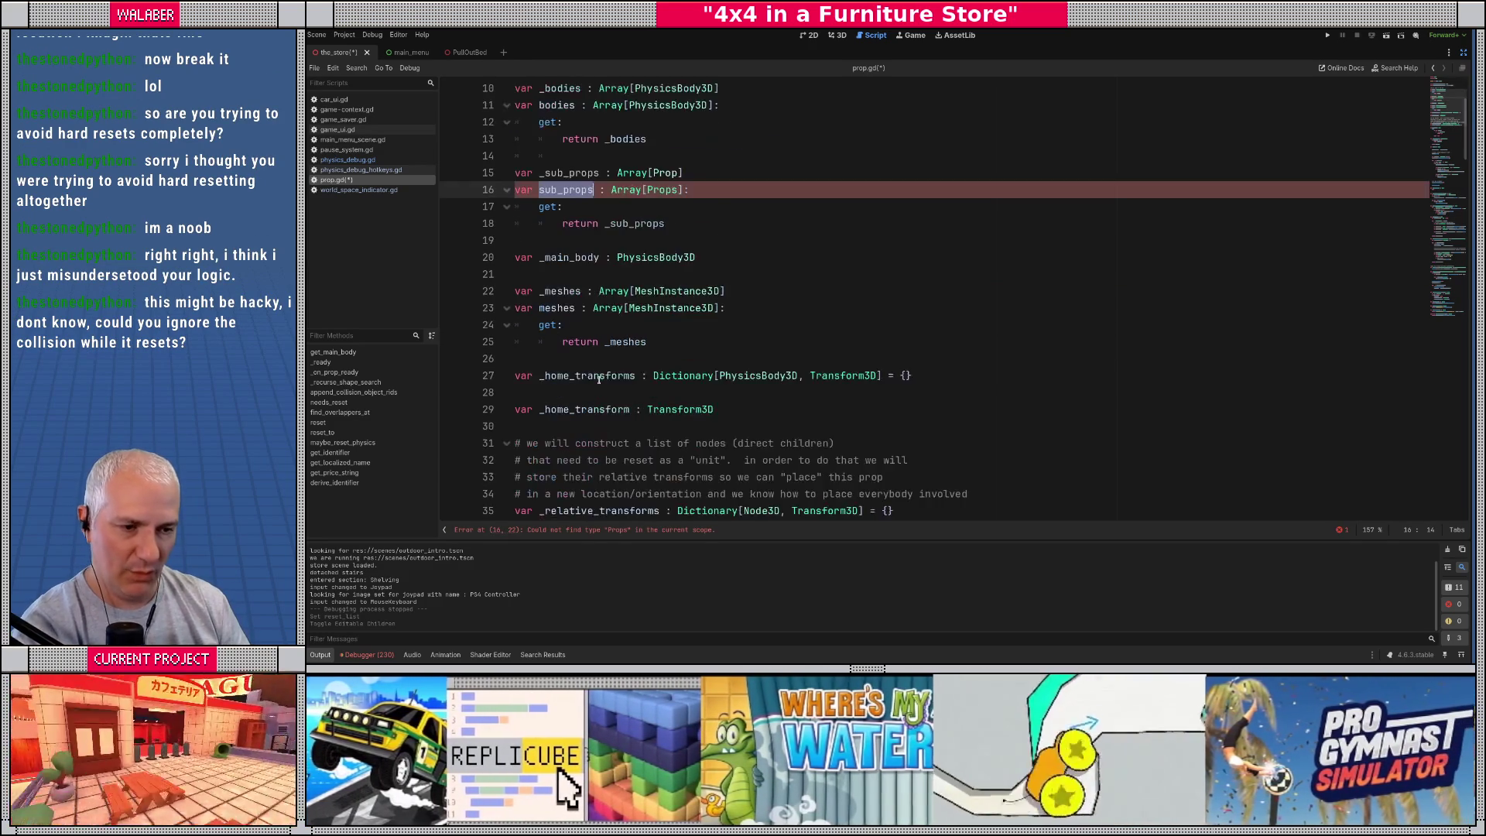
# Step: Under 'if n3d != null:', cast the child with 'kid_prop := n3d as Prop' and check it isn't null
pyautogui.scroll(-8, 593, 362)
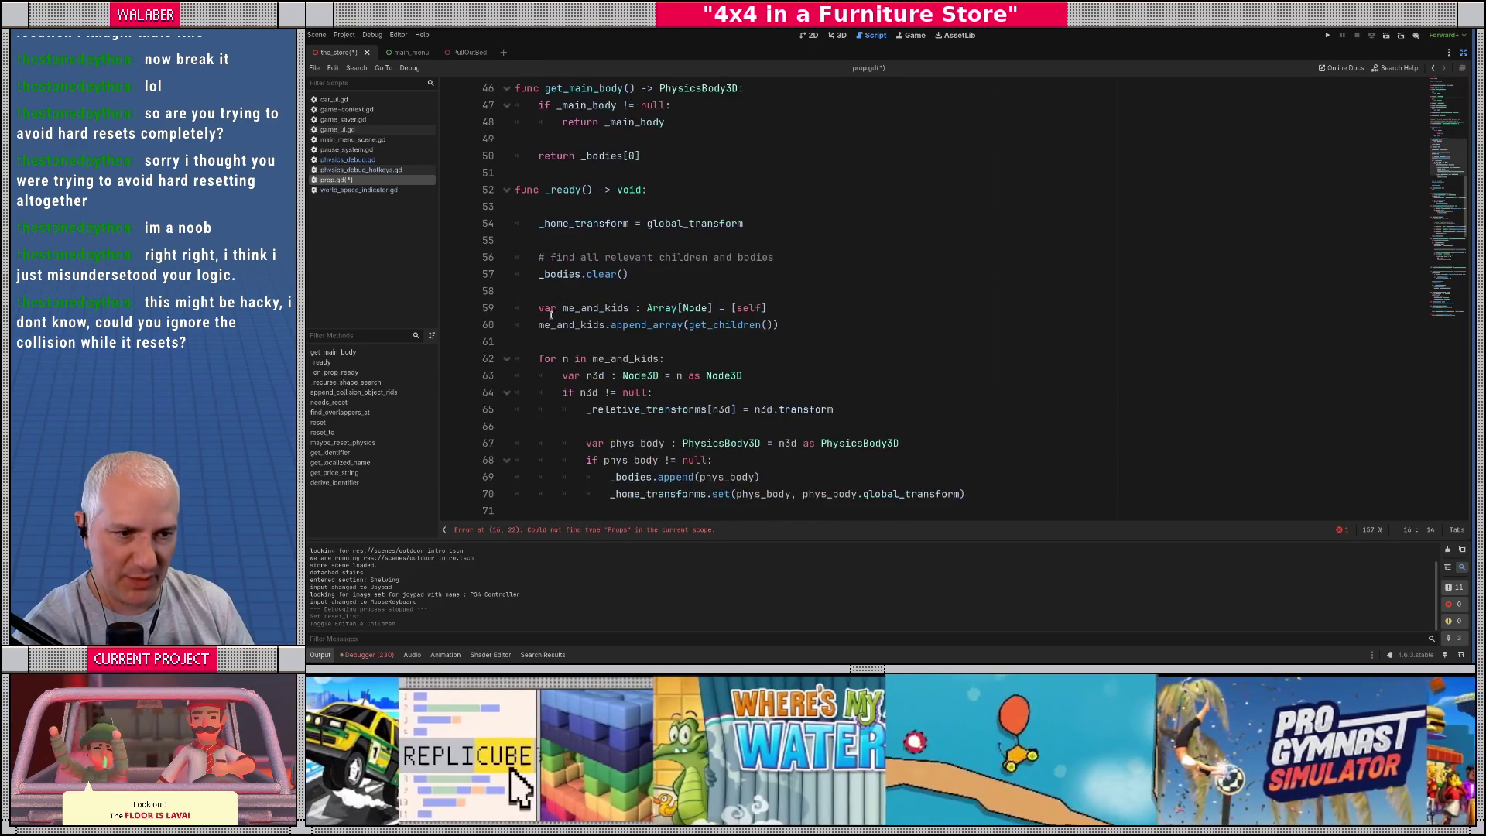
pyautogui.scroll(-1, 568, 301)
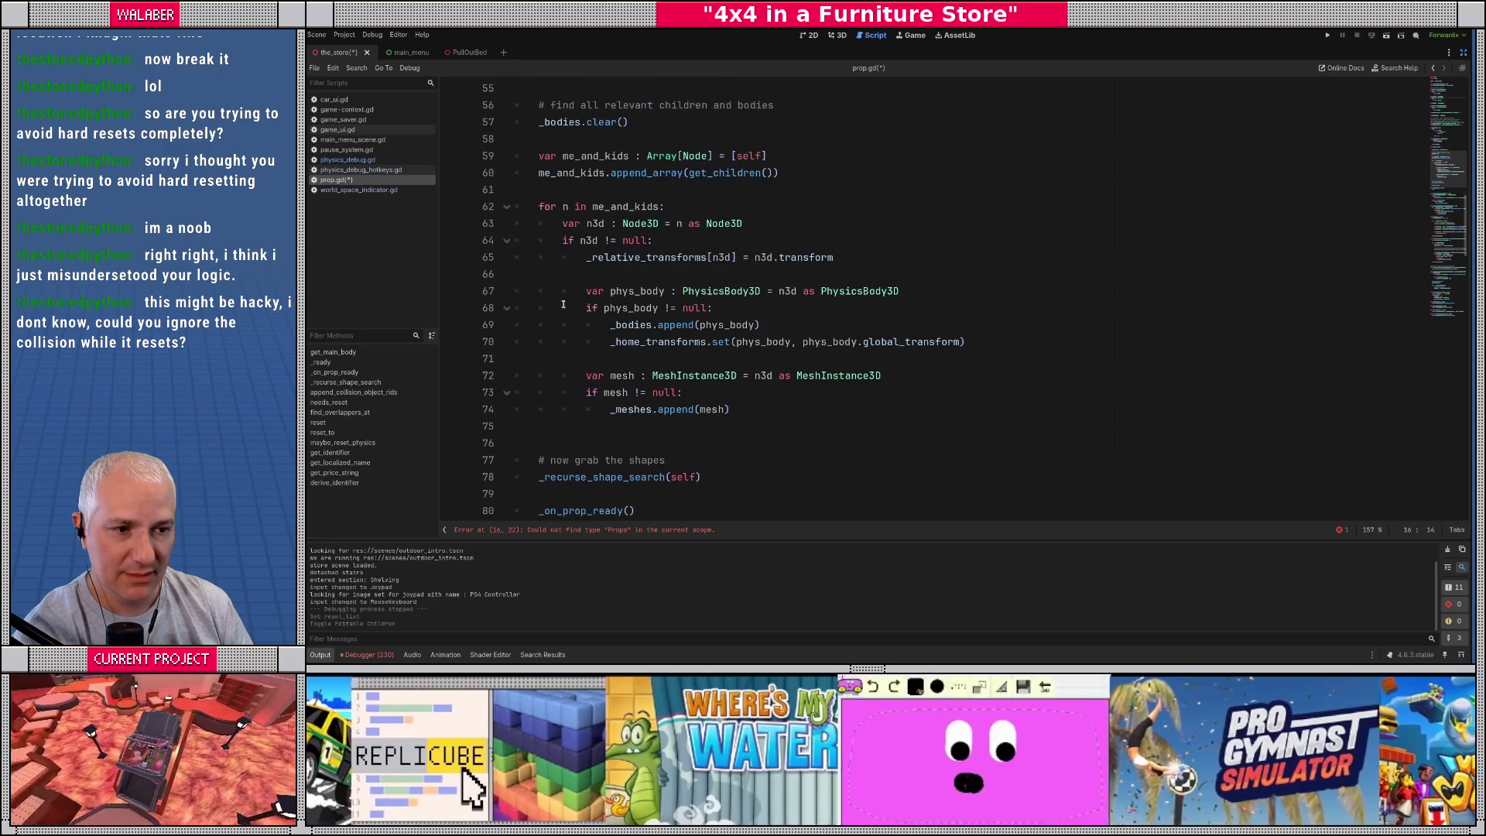
pyautogui.click(664, 243)
pyautogui.press('Return')
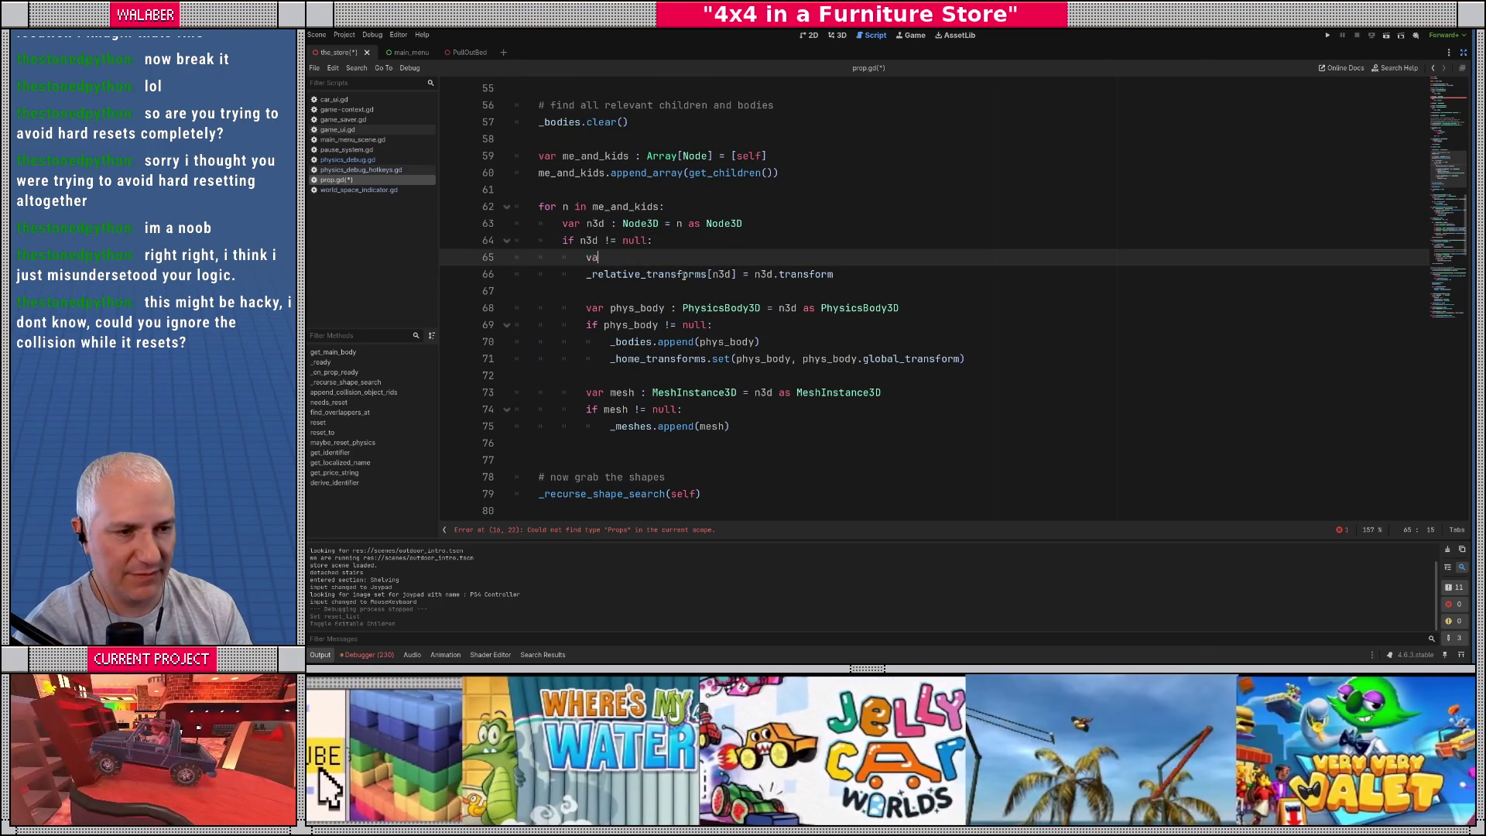
pyautogui.write('ar kid_prop')
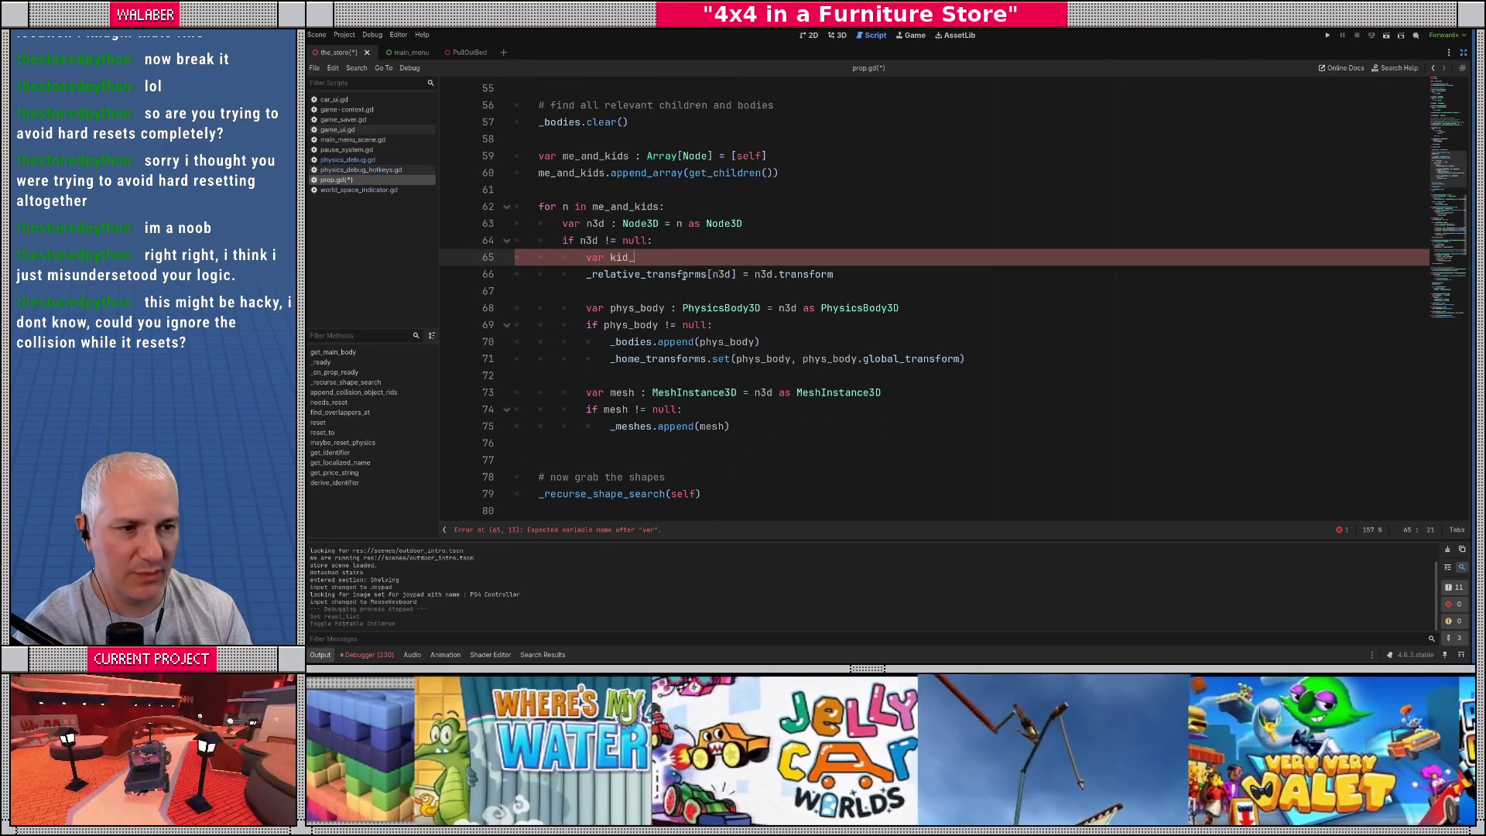
pyautogui.write(' := n3d as P')
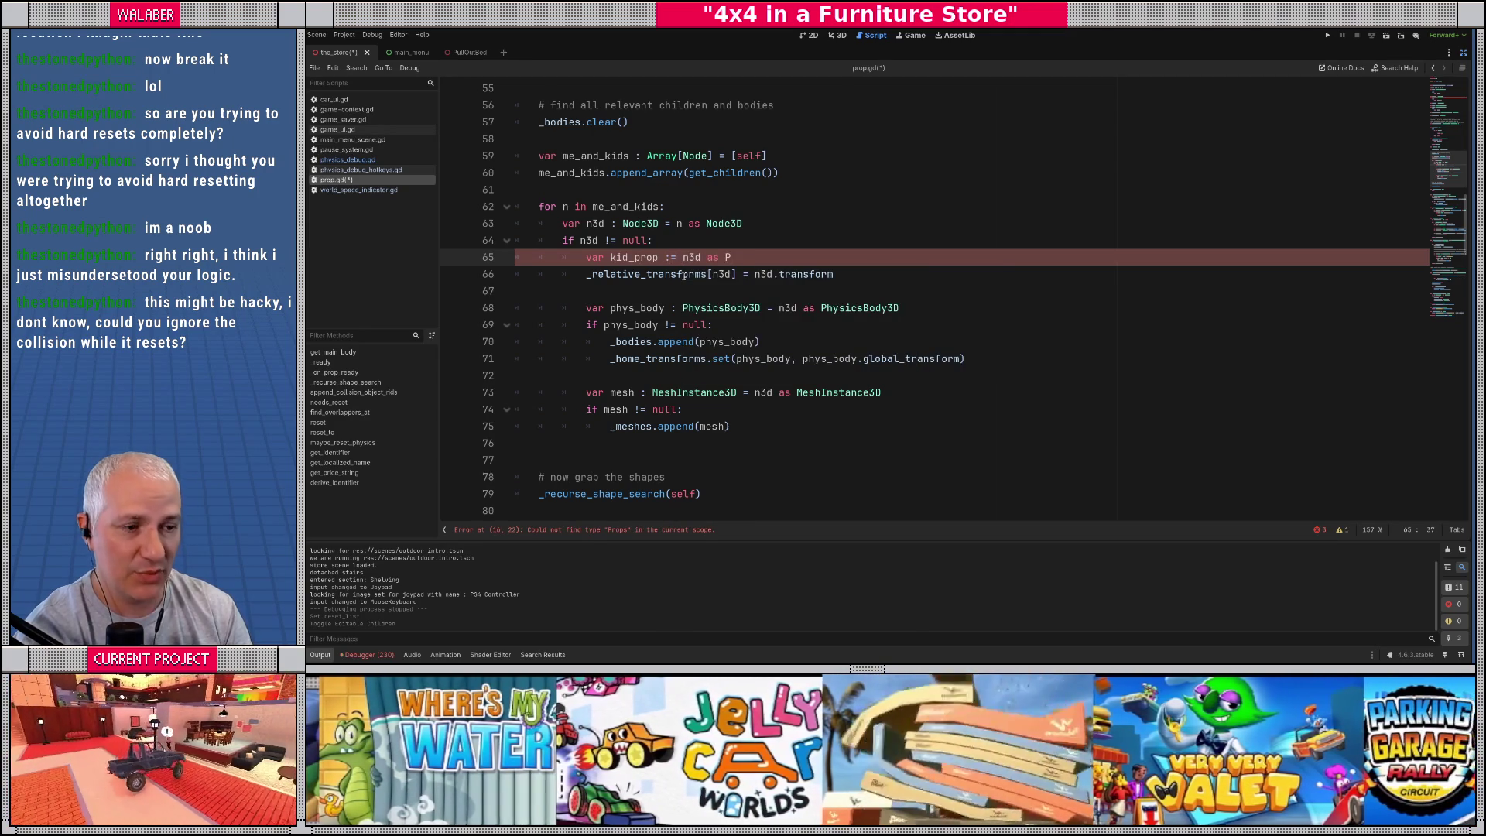
pyautogui.write('rop')
pyautogui.press('Return')
pyautogui.write('kid')
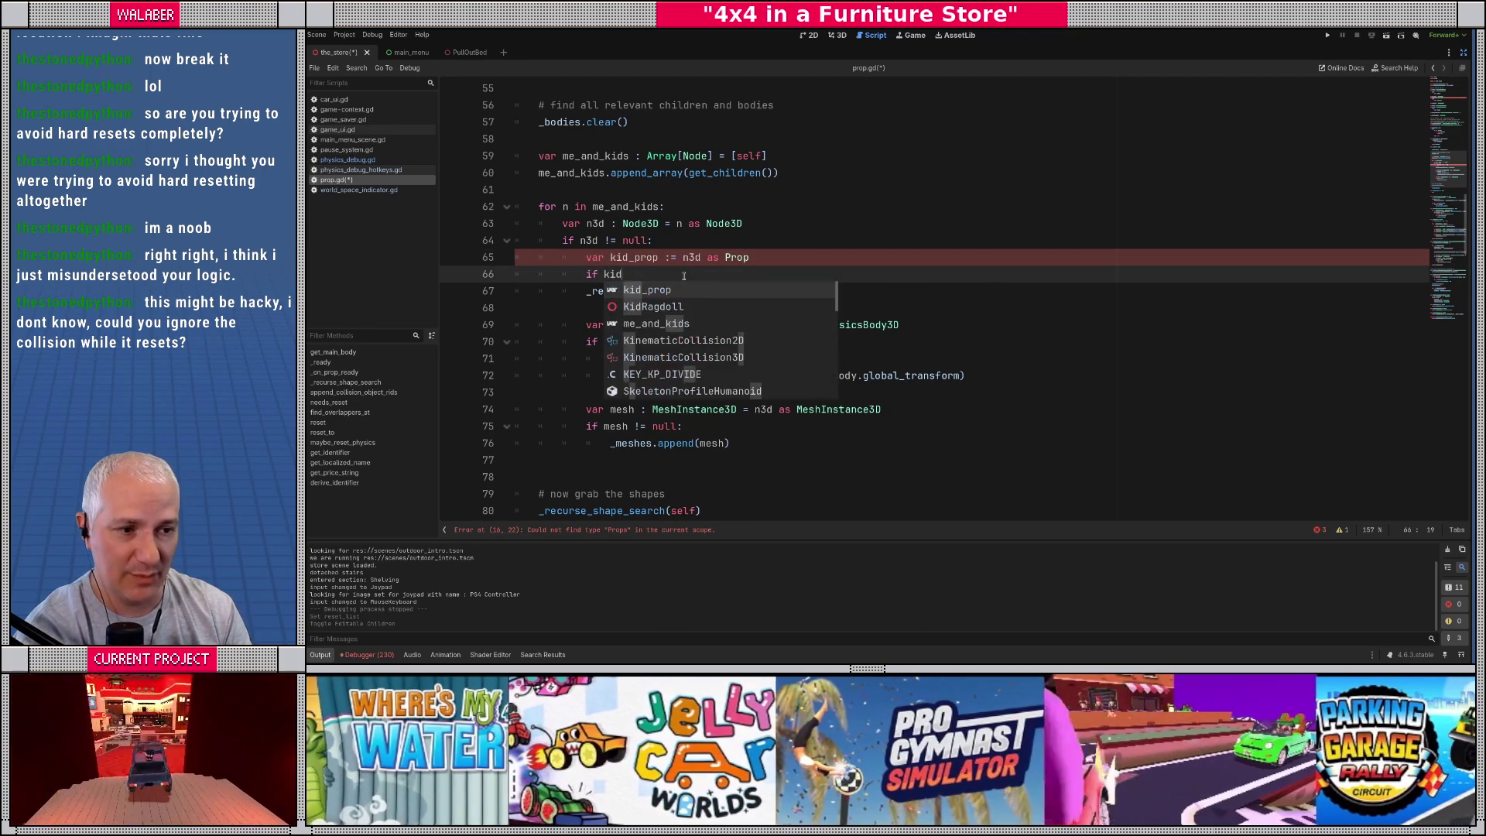
pyautogui.write('_prop != null:')
pyautogui.press('Return')
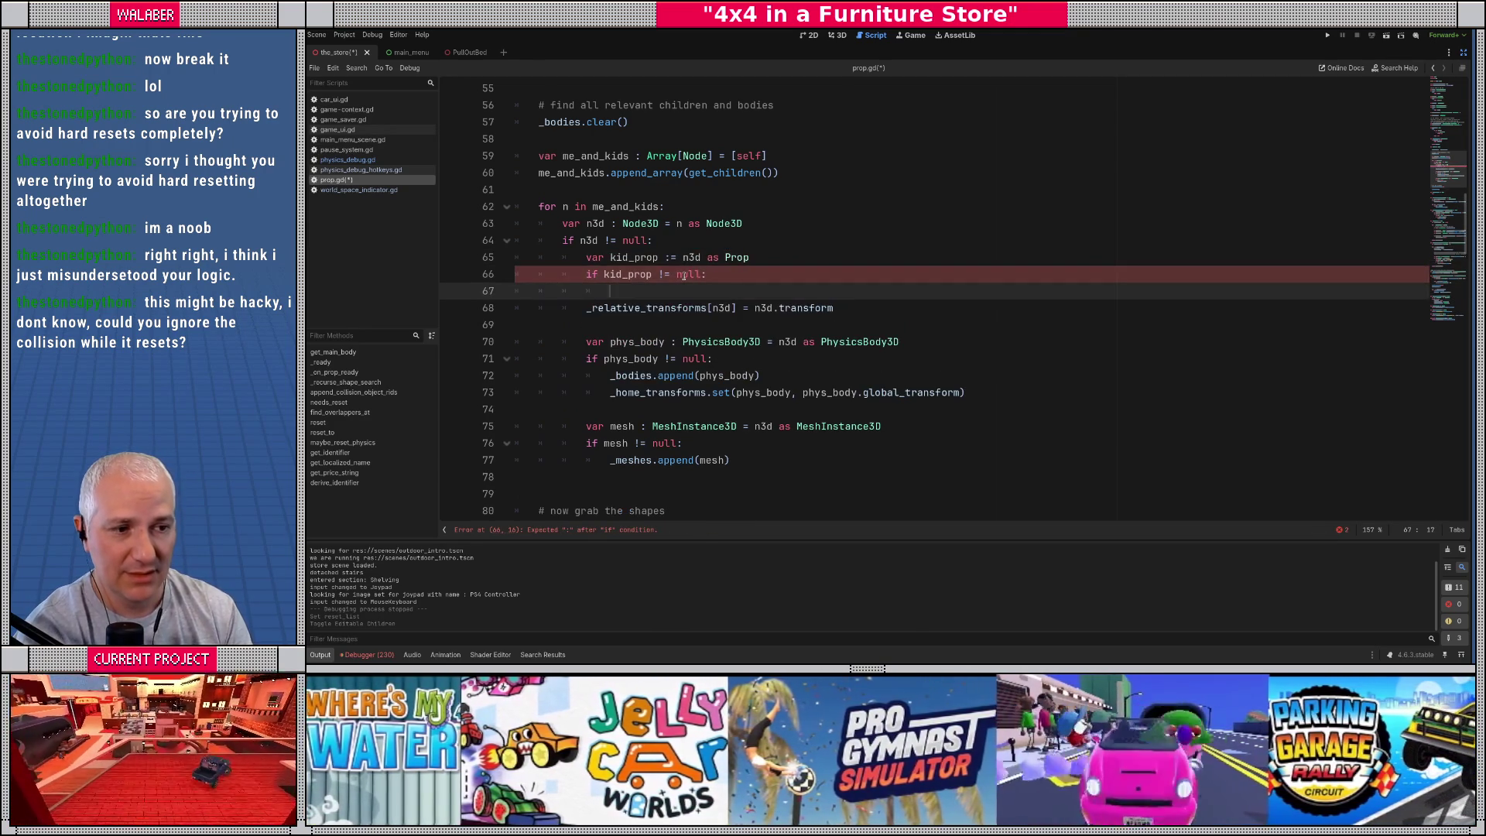
# Step: Append kid_prop to _sub_props and 'continue' past it in the loop
pyautogui.write('_sub_props.appe')
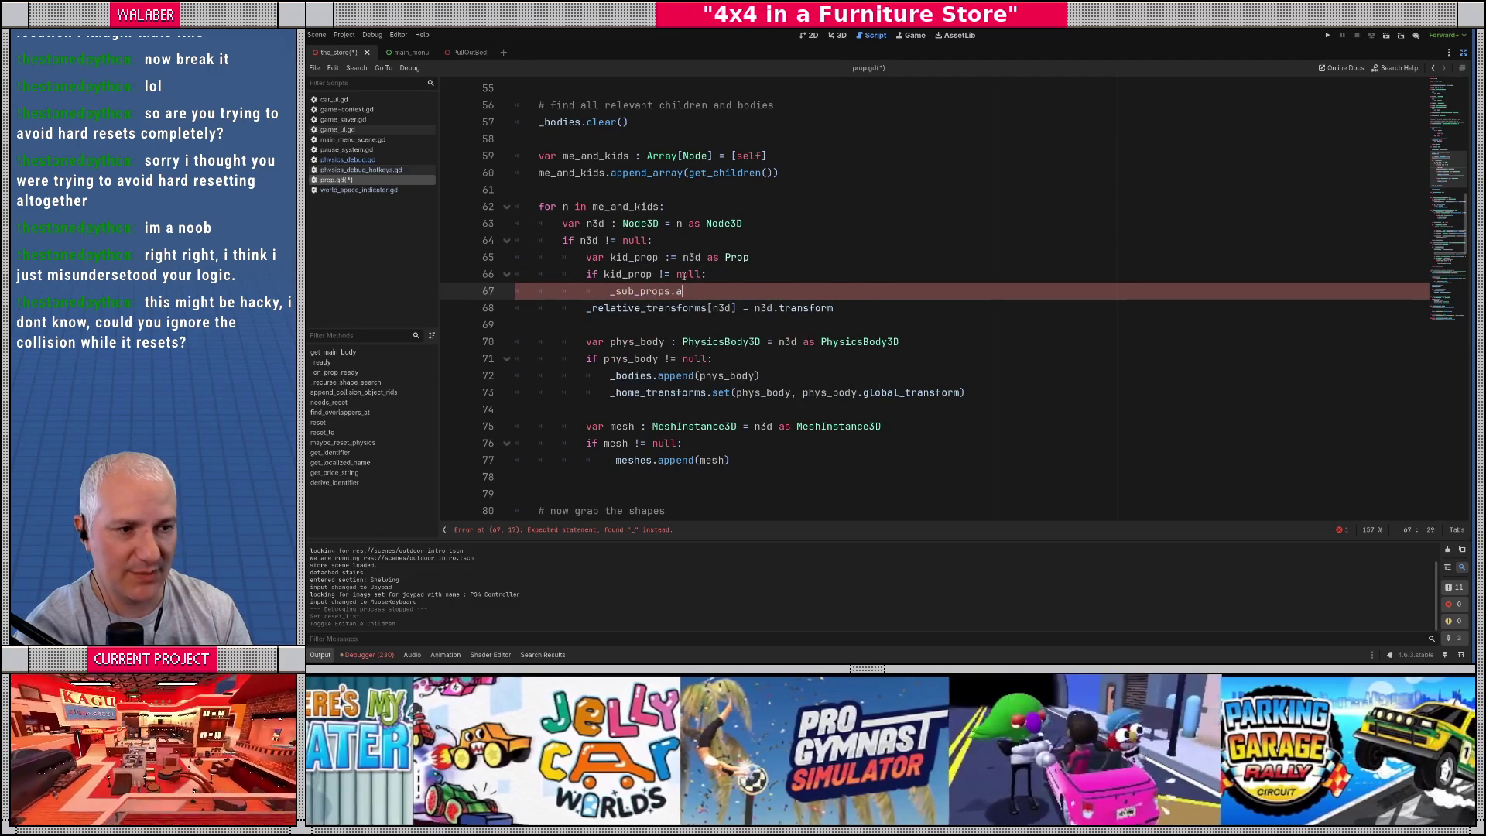
pyautogui.write('nd(kid_prop')
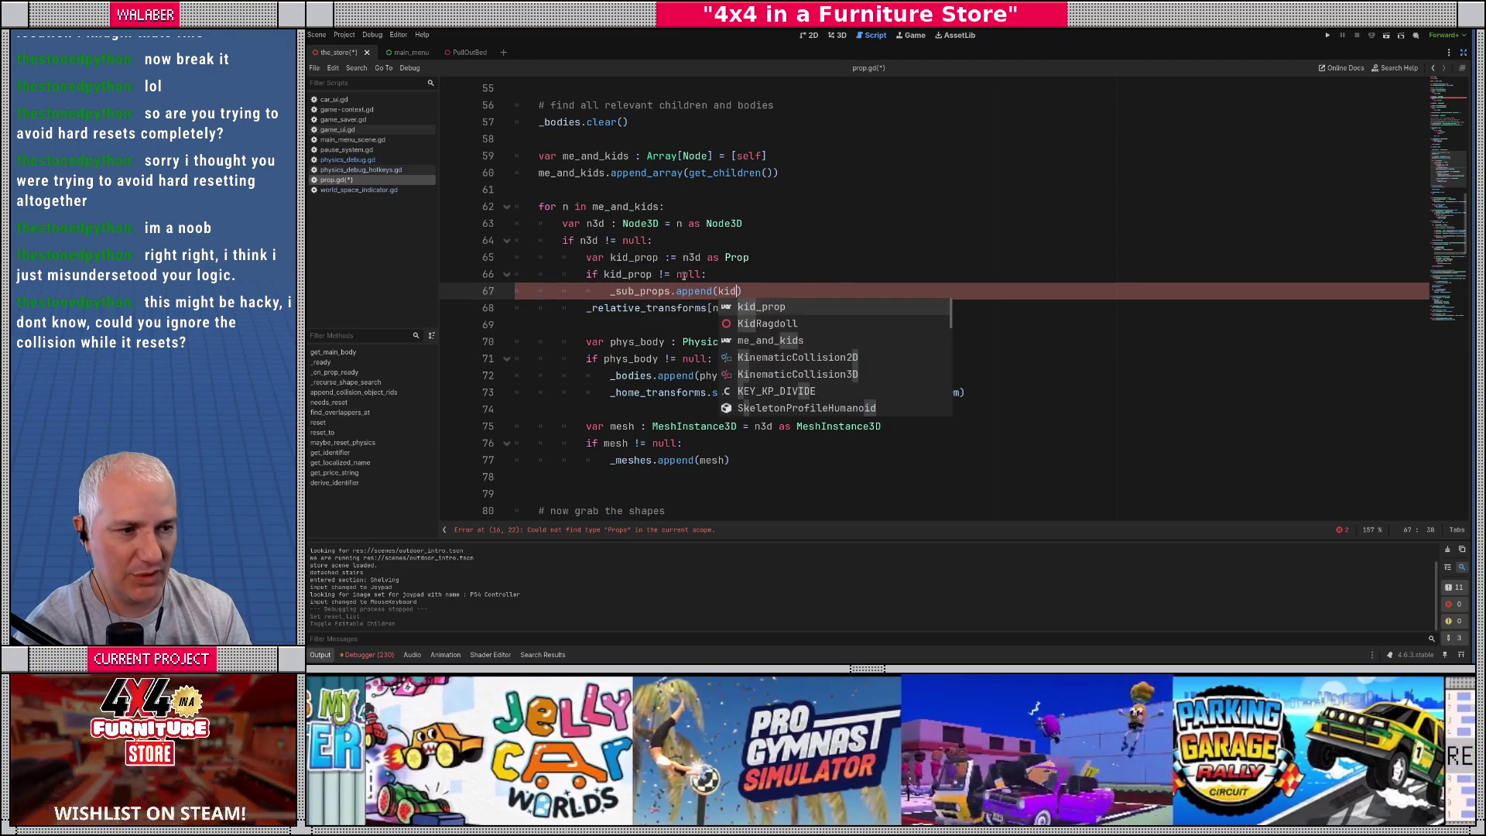
pyautogui.press('Return')
pyautogui.write('continue')
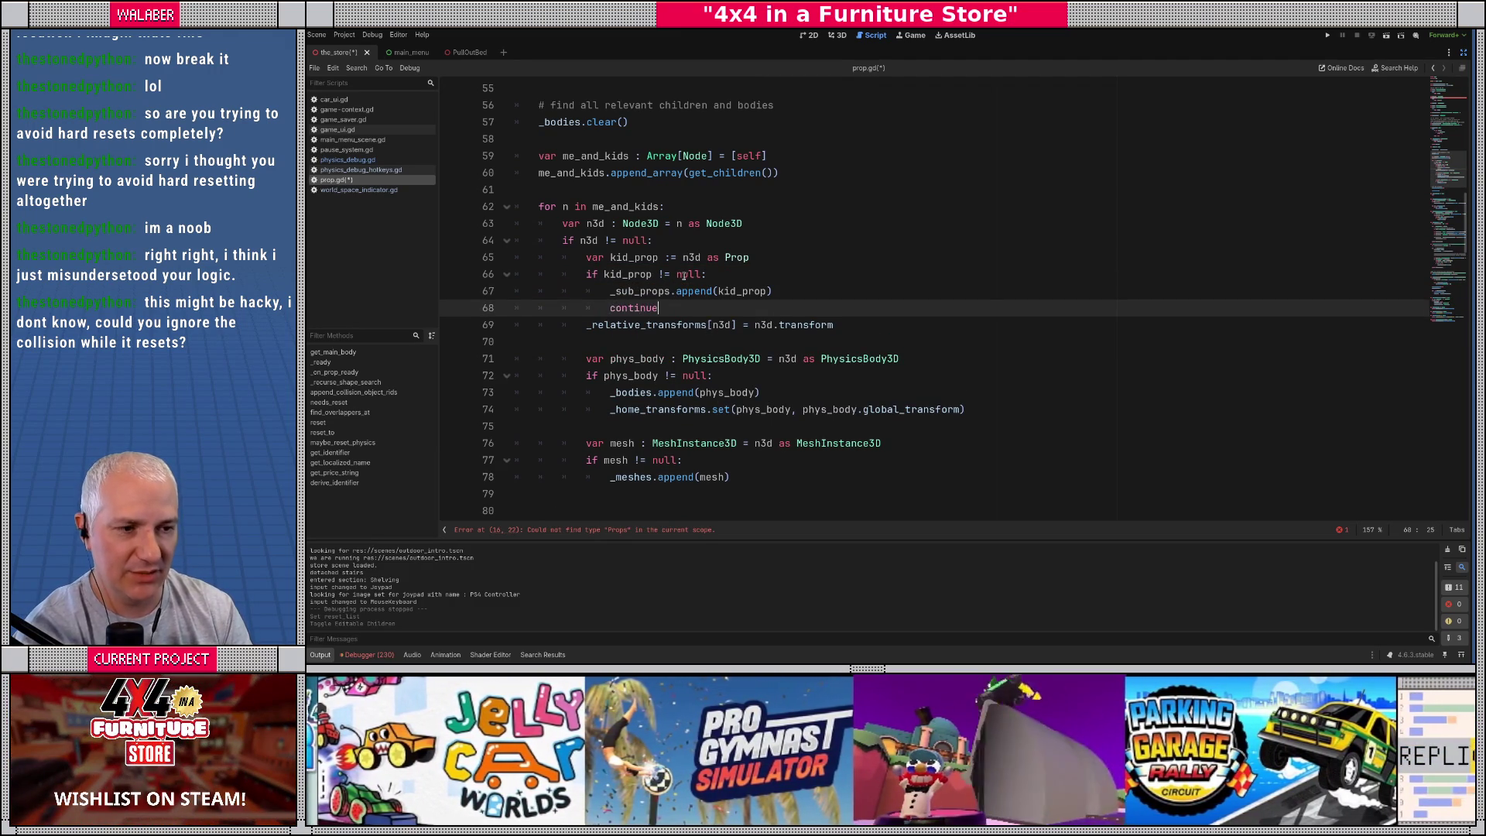
pyautogui.press('Return')
pyautogui.scroll(-1, 571, 305)
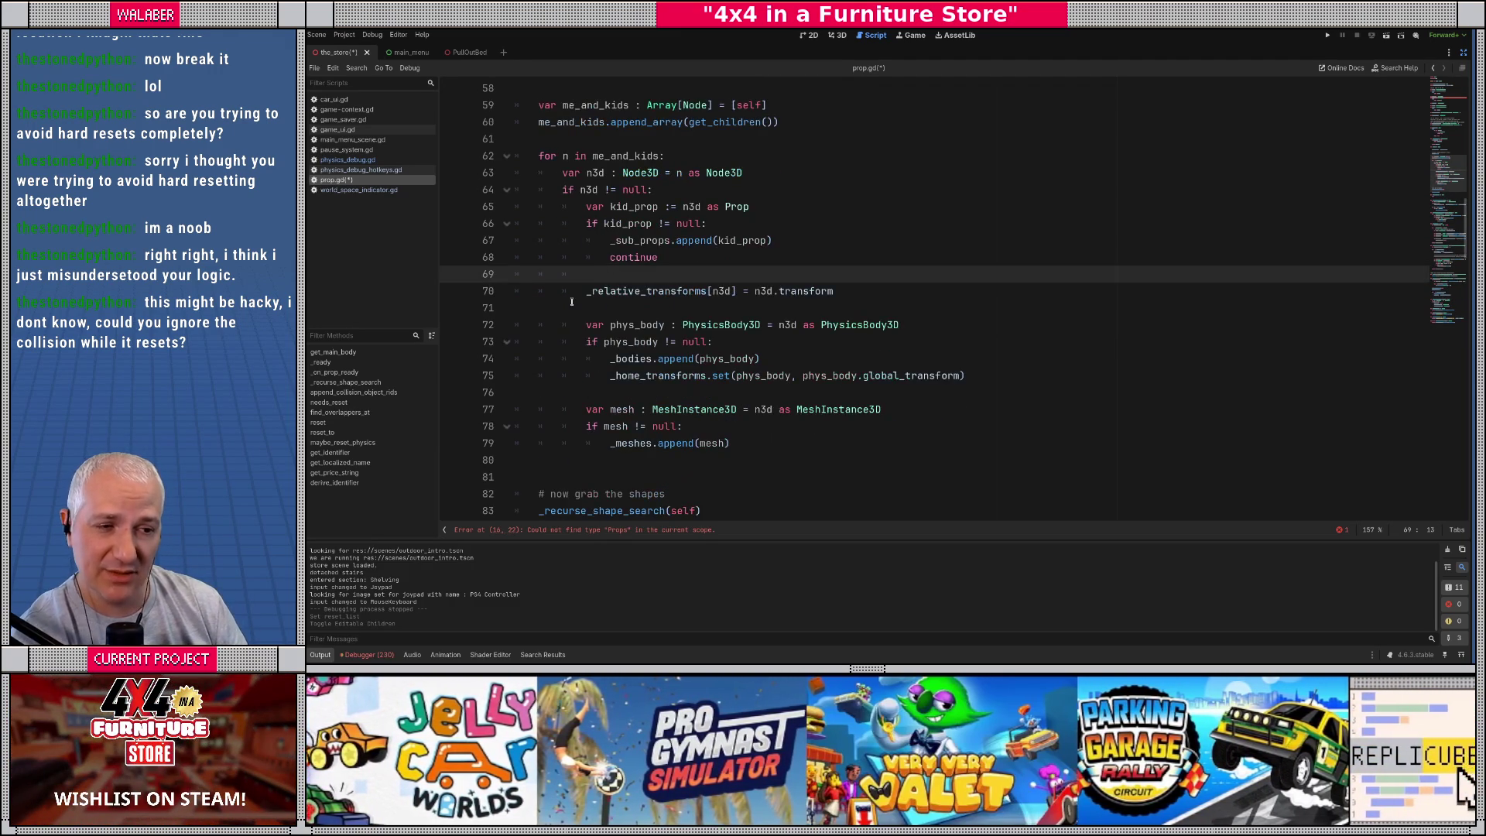
pyautogui.moveTo(598, 276)
pyautogui.mouseDown()
pyautogui.moveTo(735, 363)
pyautogui.moveTo(747, 439)
pyautogui.mouseUp()
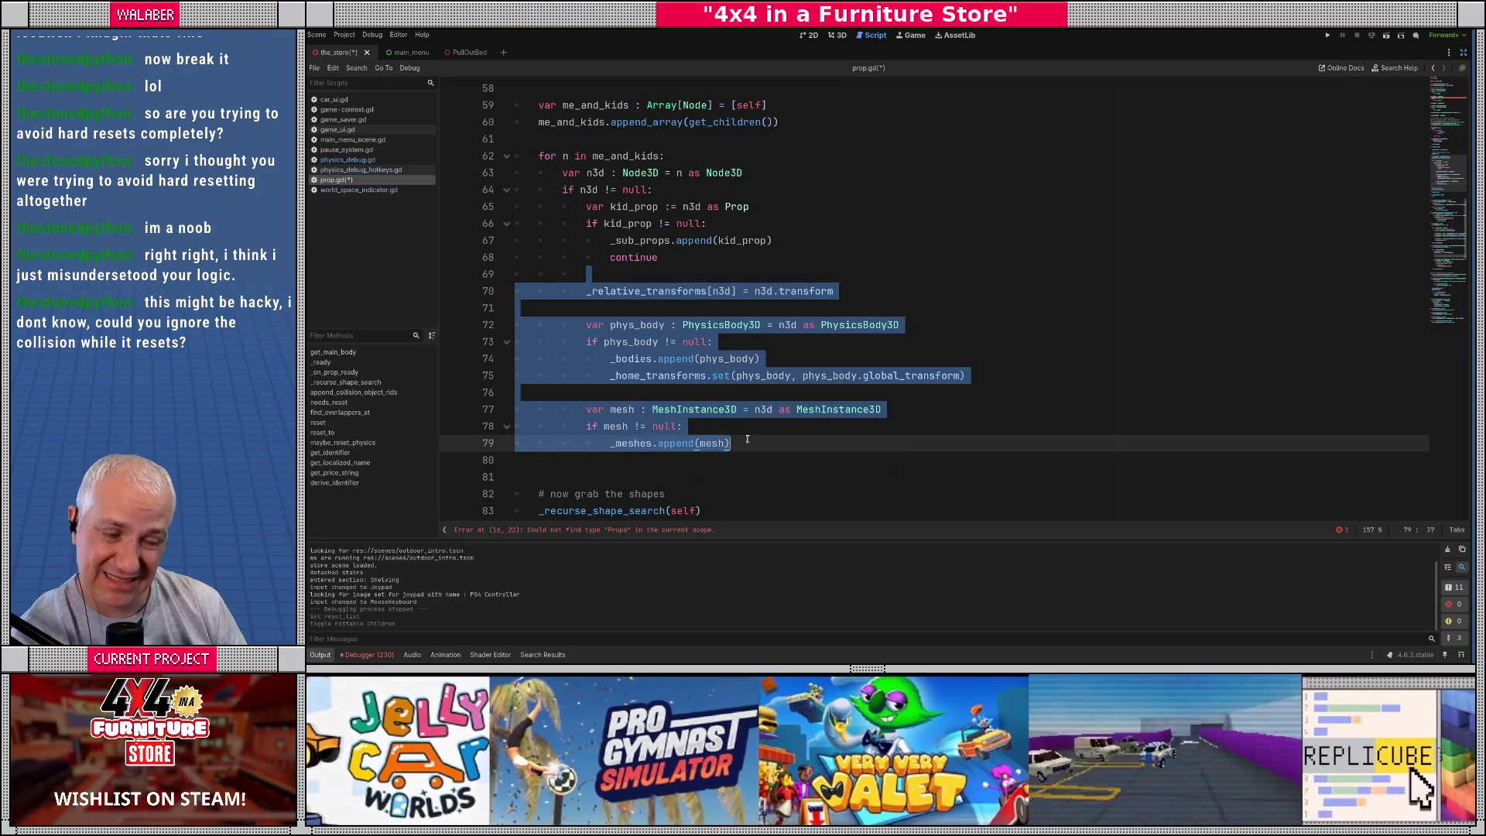
pyautogui.click(748, 440)
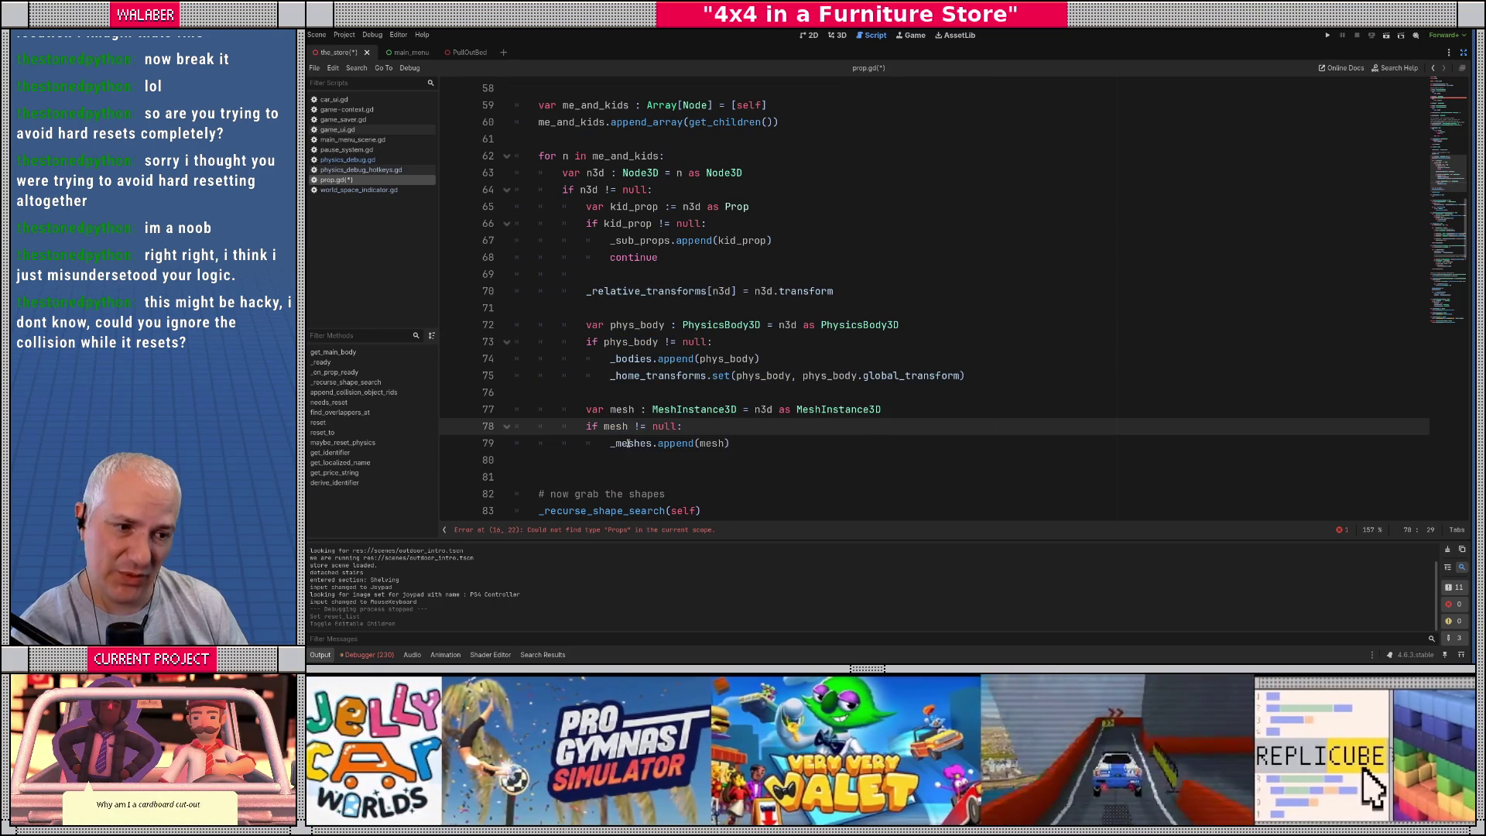
# Step: Search prop.gd for _meshes and step through its 3 matches
pyautogui.doubleClick(628, 443)
pyautogui.hotkey('ctrl', 'f')
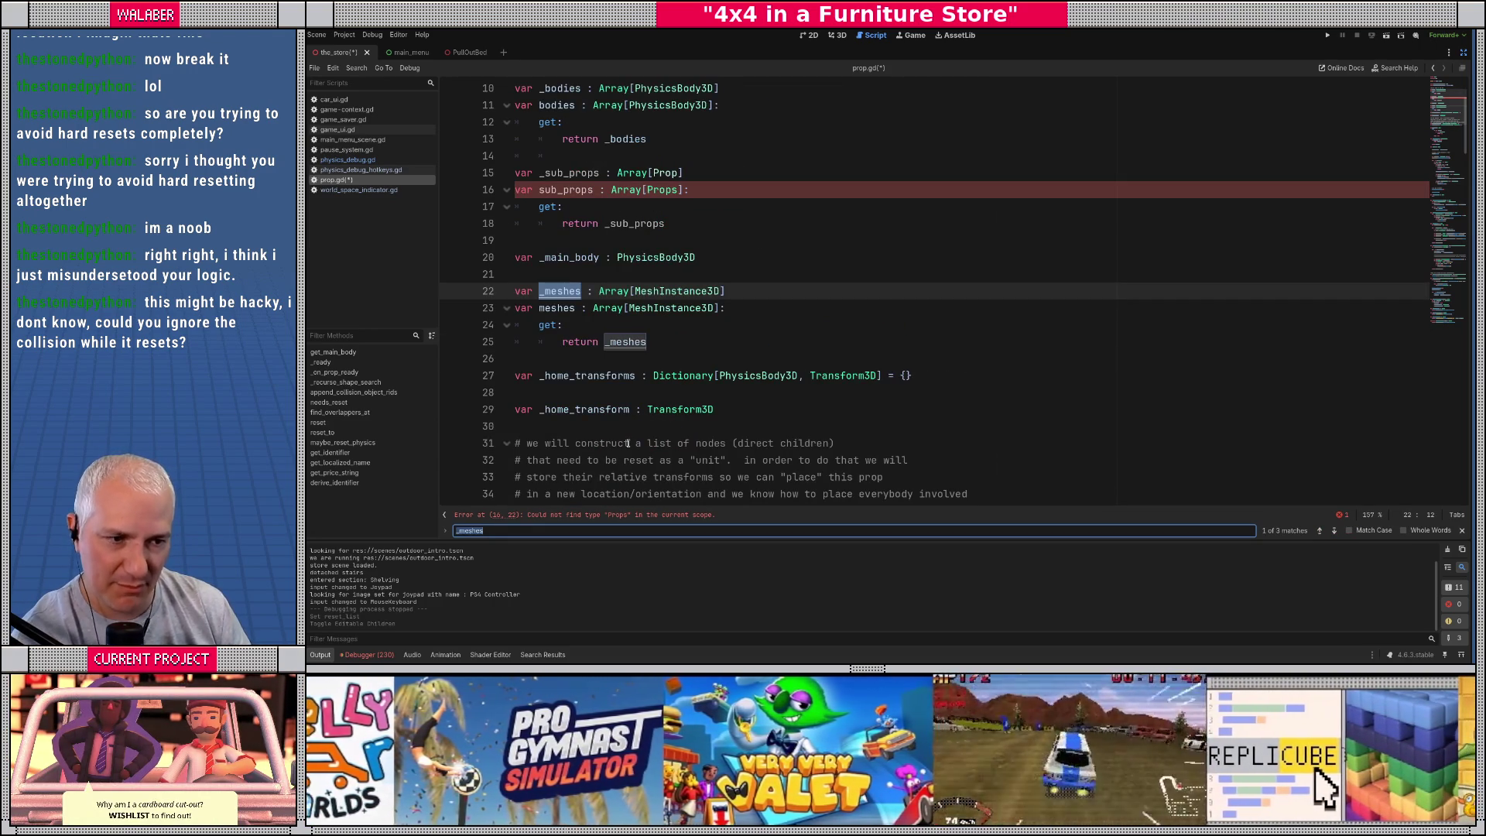
pyautogui.press('Return')
pyautogui.press('Return')
pyautogui.press('Return')
pyautogui.press('Return')
pyautogui.press('Return')
pyautogui.press('Return')
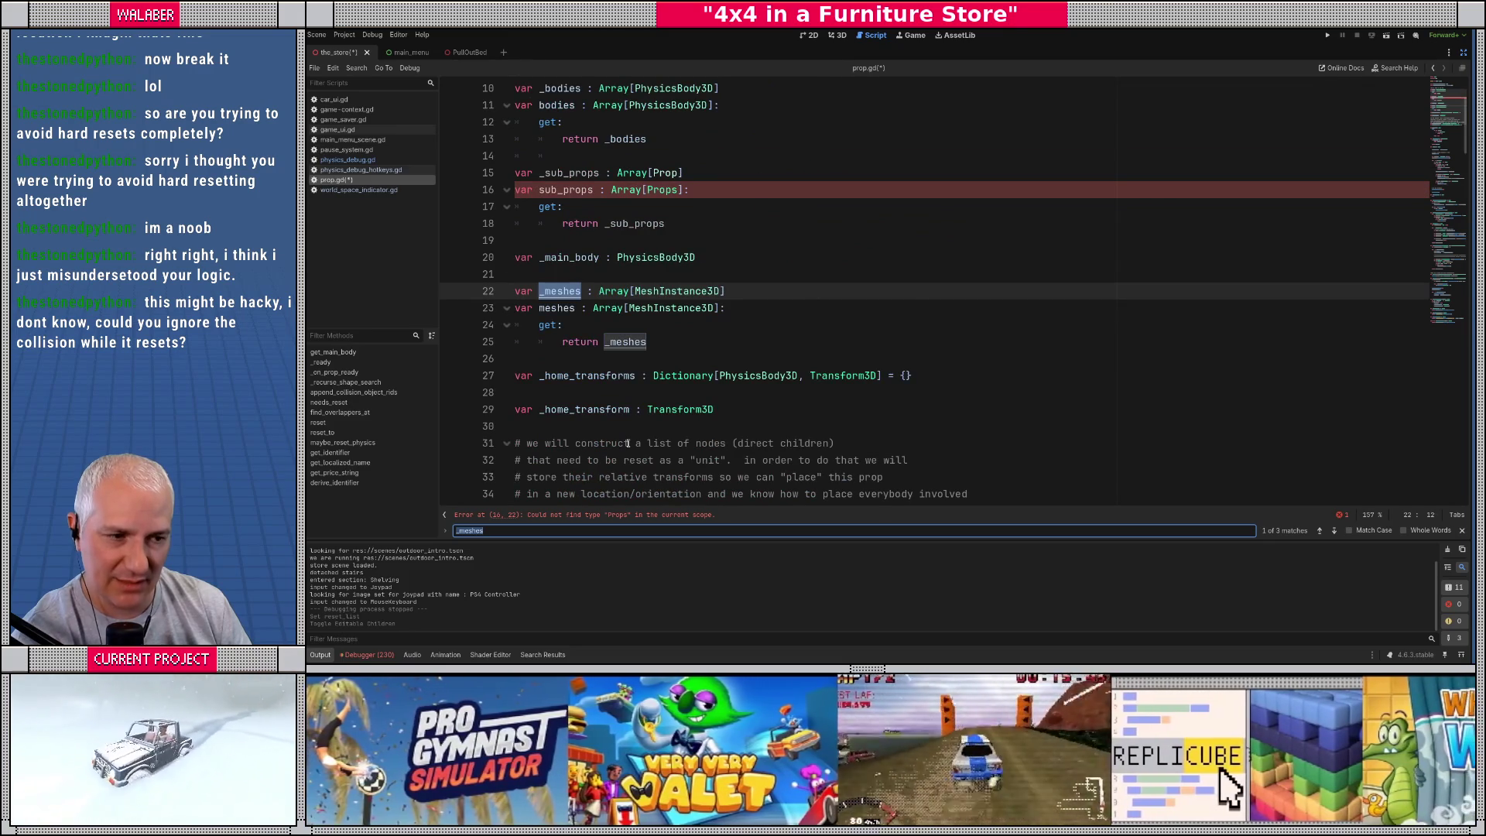
pyautogui.press('Return')
pyautogui.press('Return')
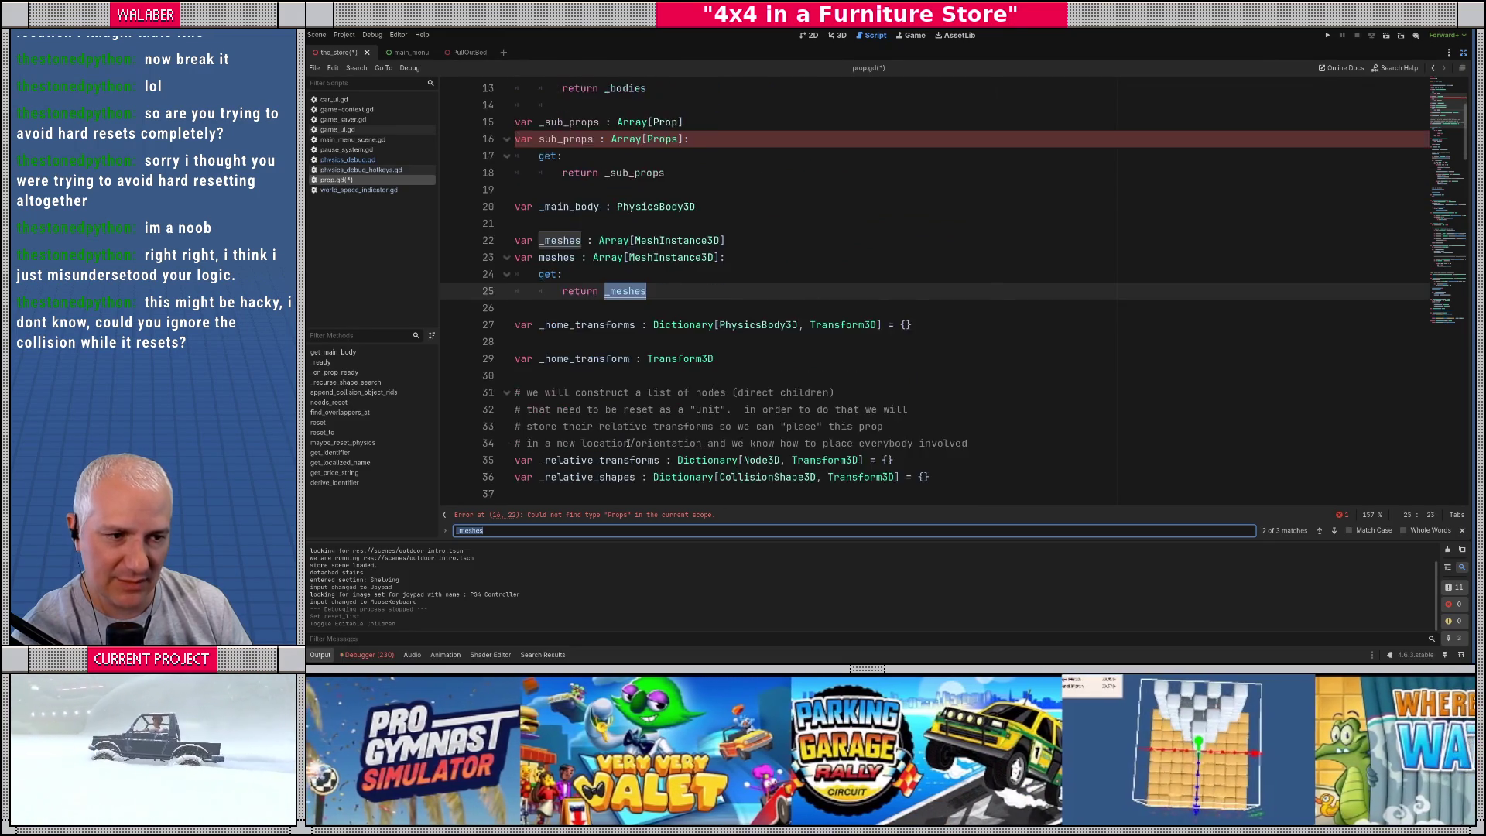
pyautogui.click(620, 308)
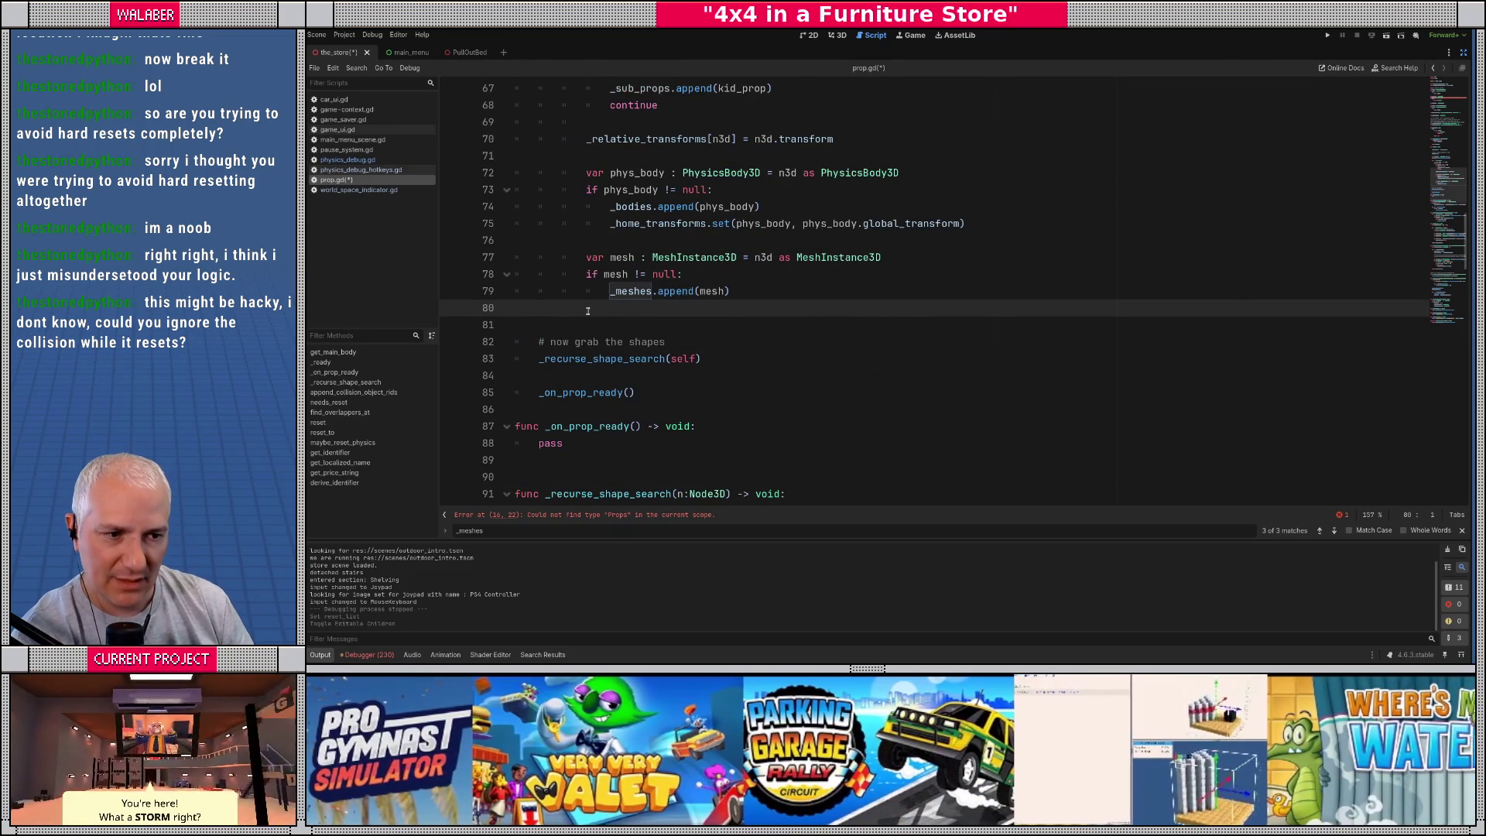
pyautogui.scroll(-1, 611, 309)
pyautogui.click(575, 294)
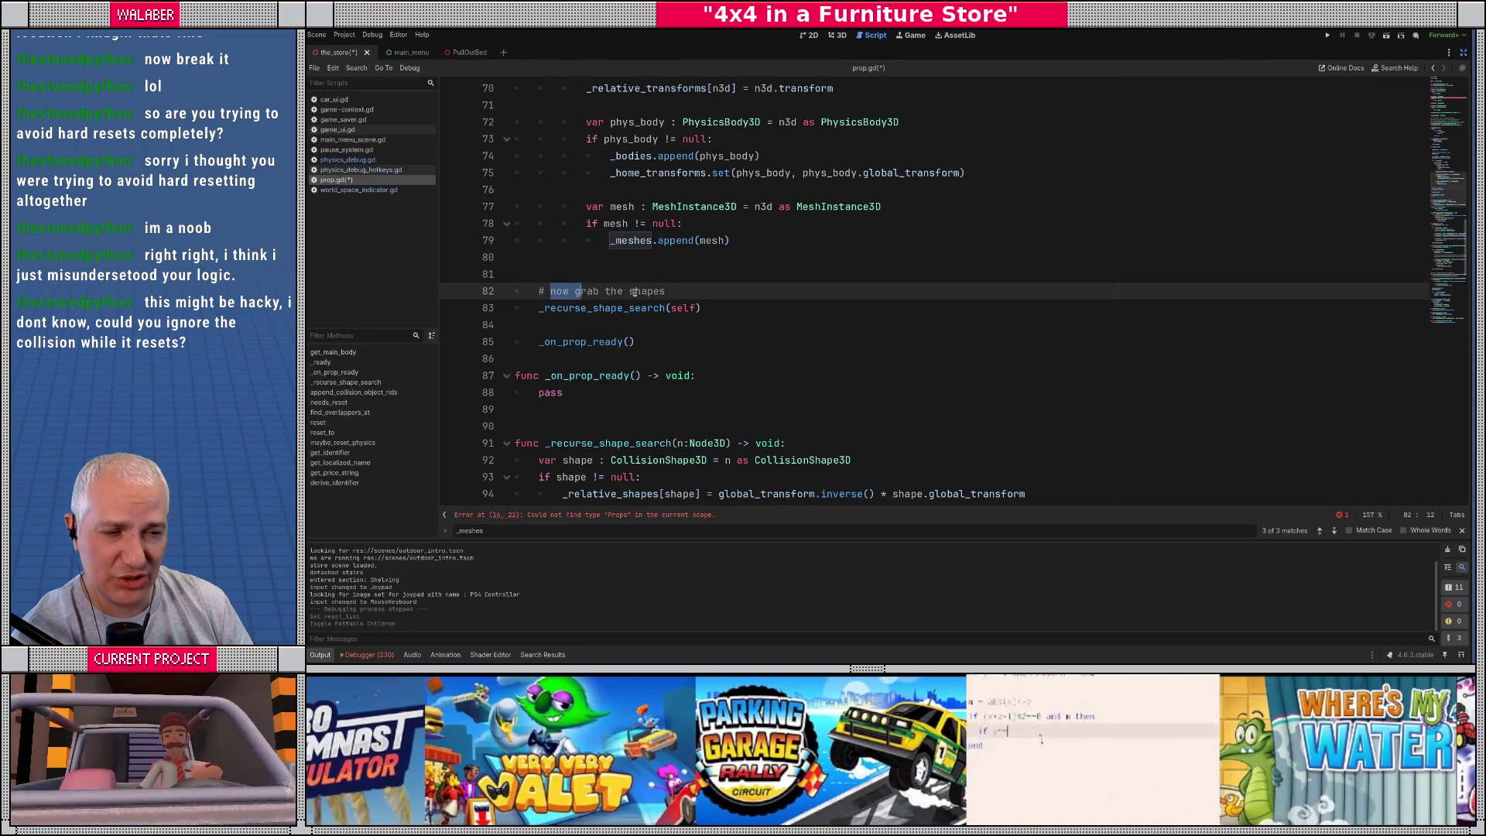
pyautogui.click(603, 308)
pyautogui.scroll(-2, 588, 317)
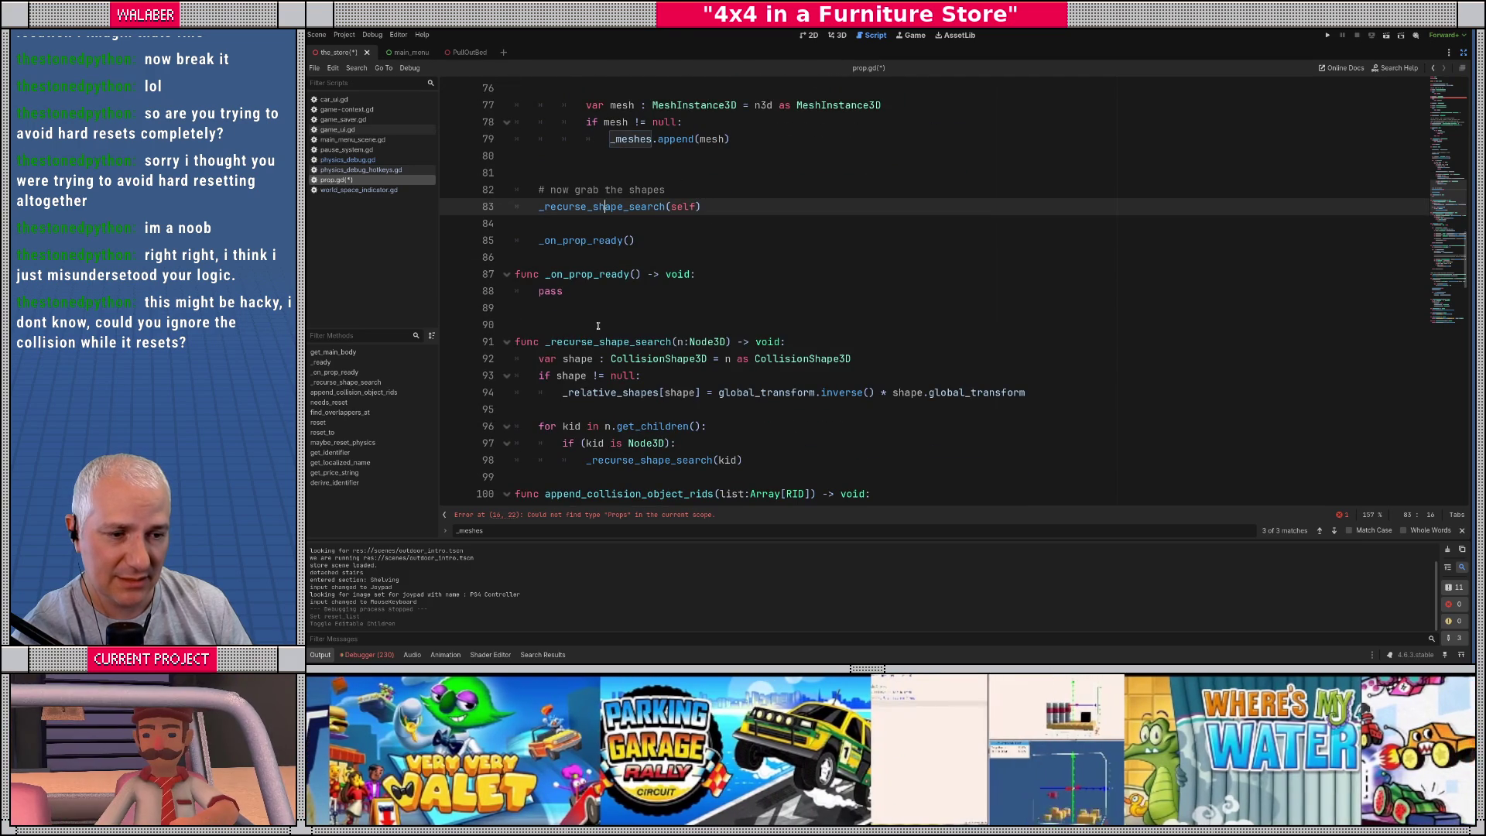
pyautogui.scroll(-1, 598, 326)
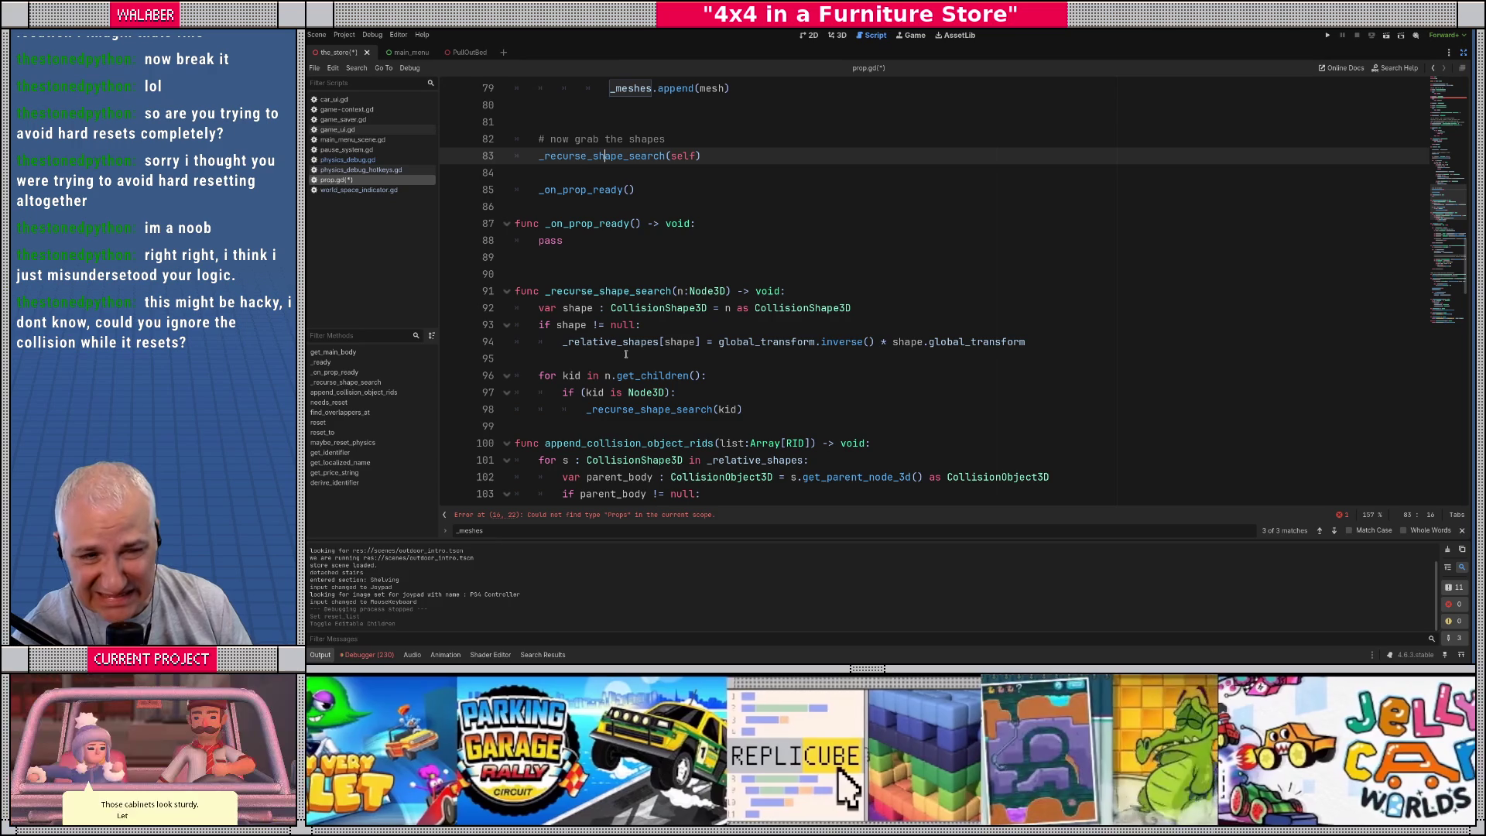
pyautogui.moveTo(597, 164)
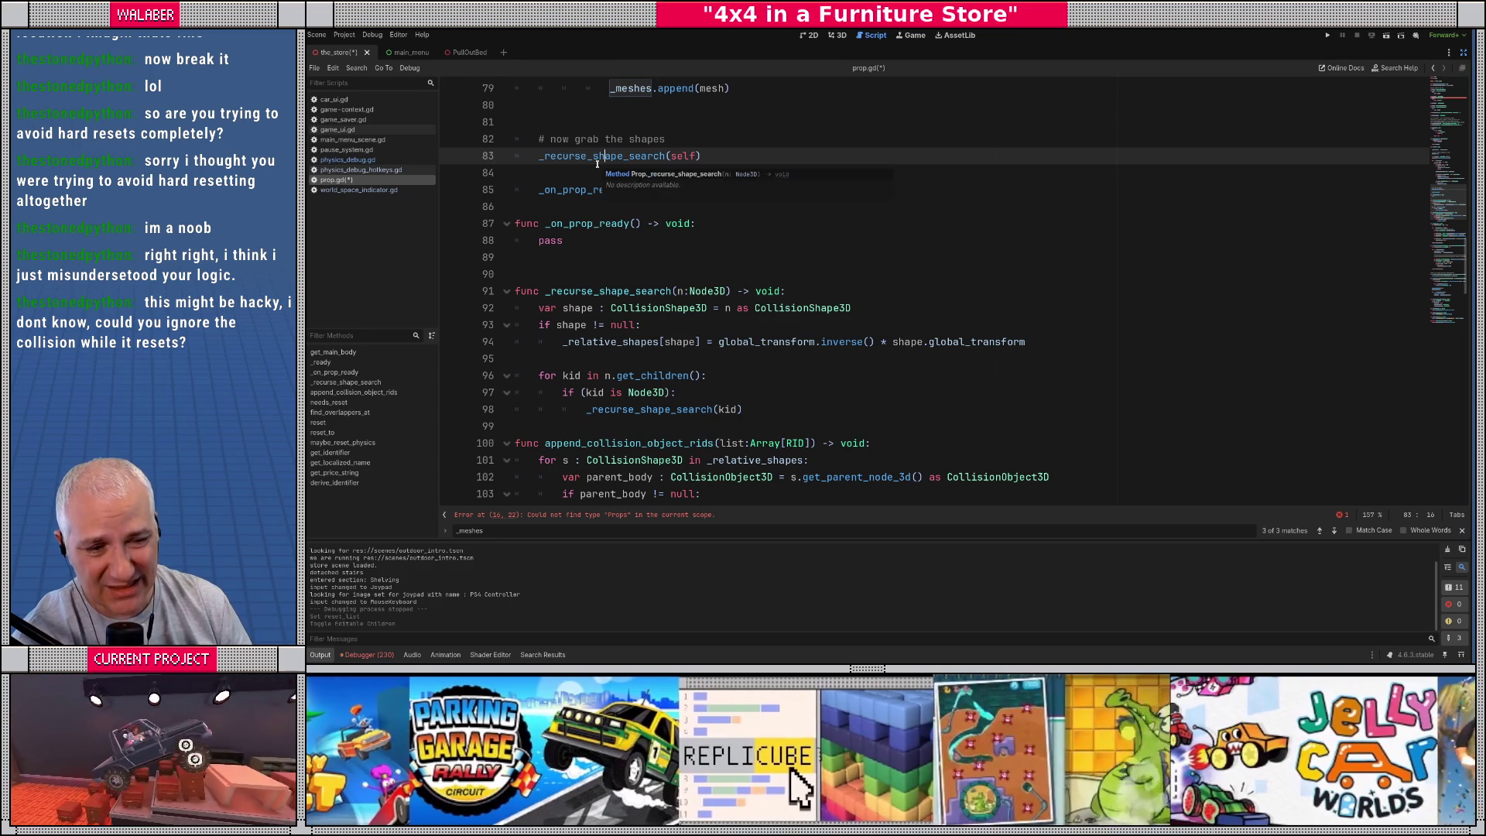
pyautogui.moveTo(647, 400)
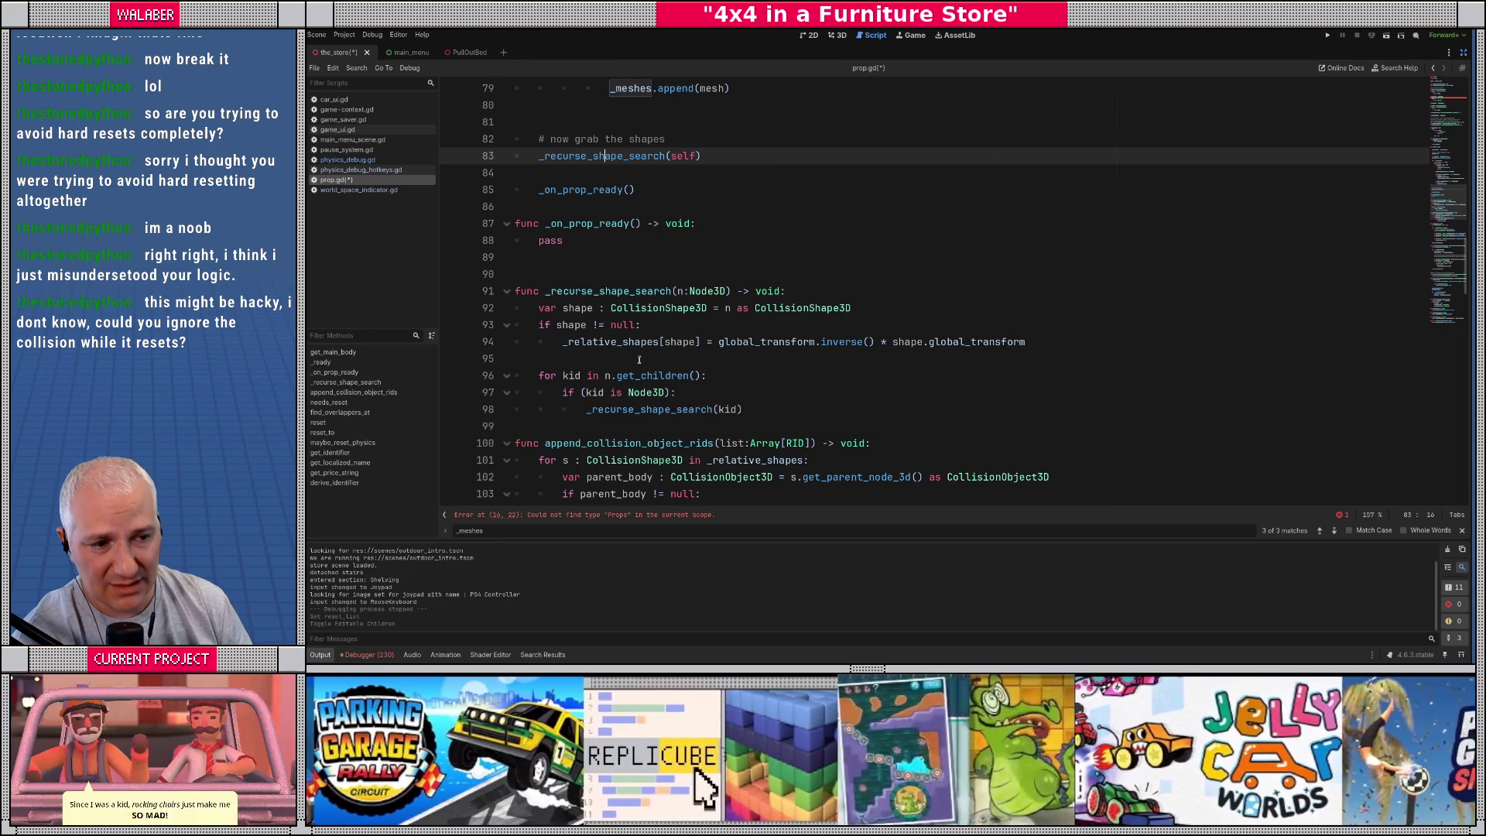
pyautogui.scroll(-1, 627, 318)
pyautogui.moveTo(563, 395)
pyautogui.mouseDown()
pyautogui.moveTo(569, 413)
pyautogui.moveTo(742, 463)
pyautogui.mouseUp()
pyautogui.scroll(-3, 672, 396)
pyautogui.scroll(-2, 672, 396)
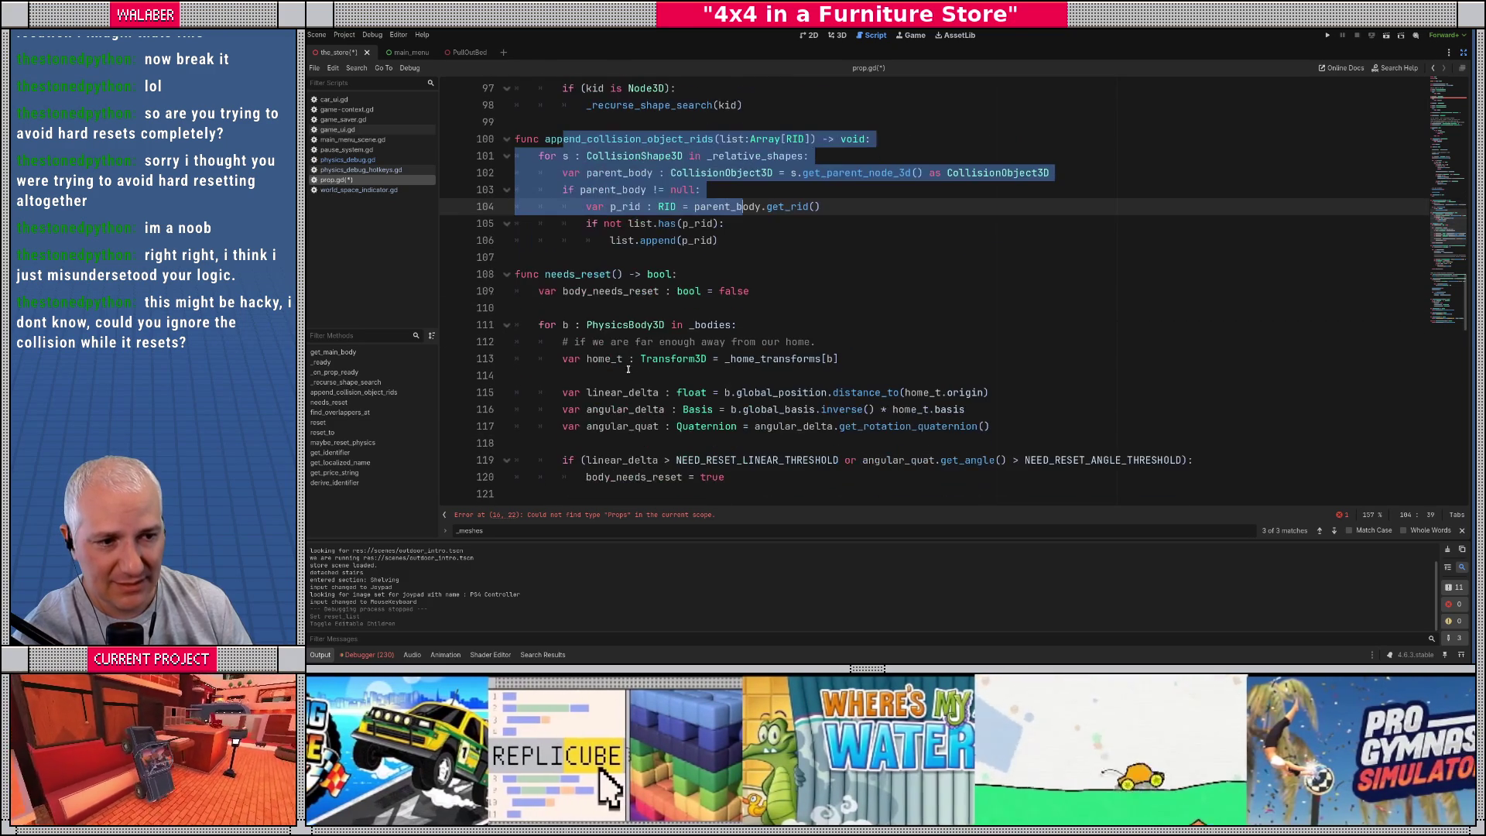
pyautogui.scroll(-1, 559, 288)
pyautogui.scroll(-1, 559, 287)
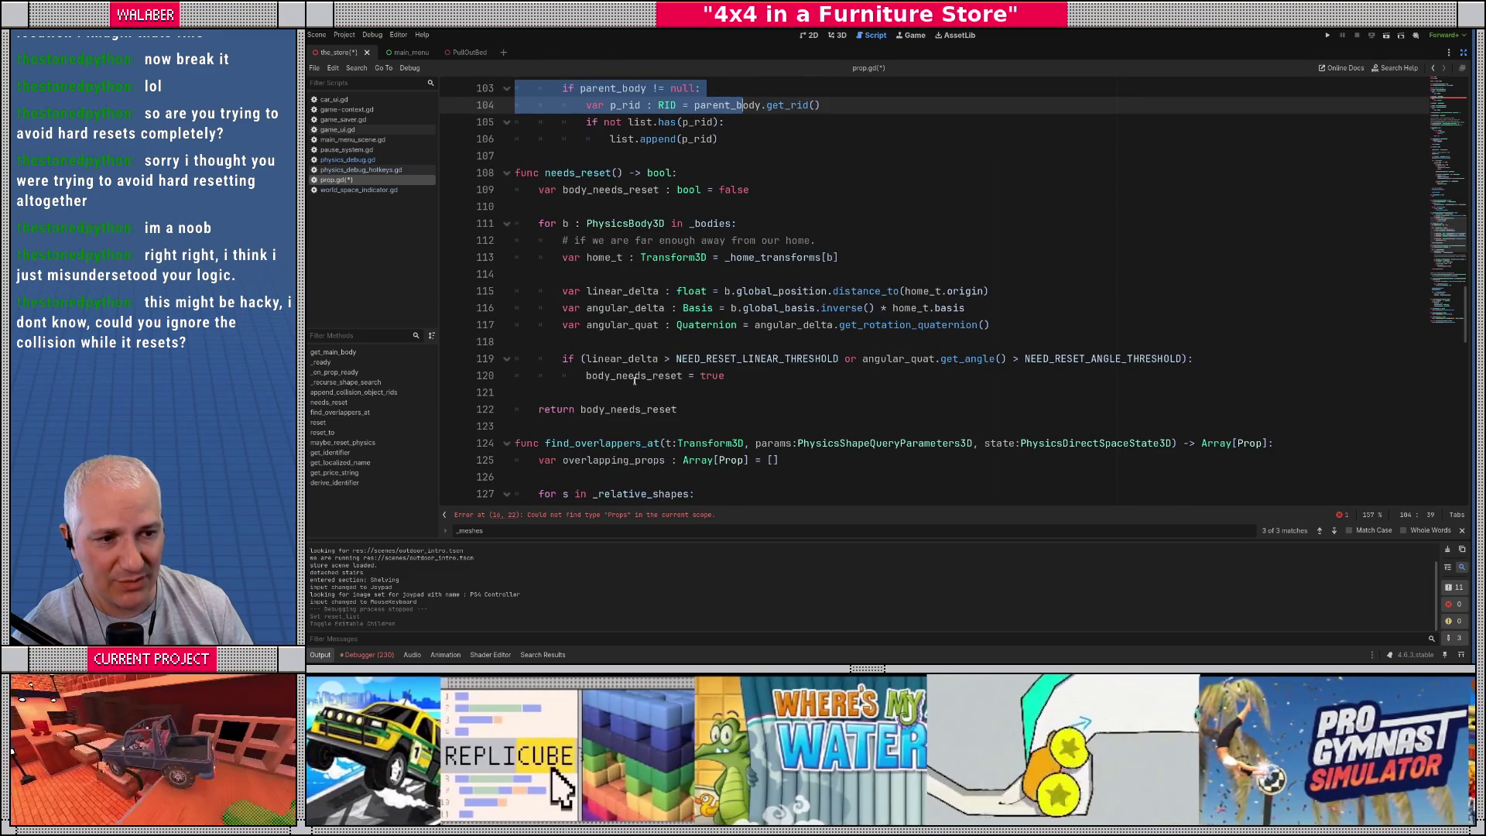
# Step: Add 'var a_sub_needs_reset := false' and a 'for sp : Prop in _sub_props' loop
pyautogui.click(698, 390)
pyautogui.press('Return')
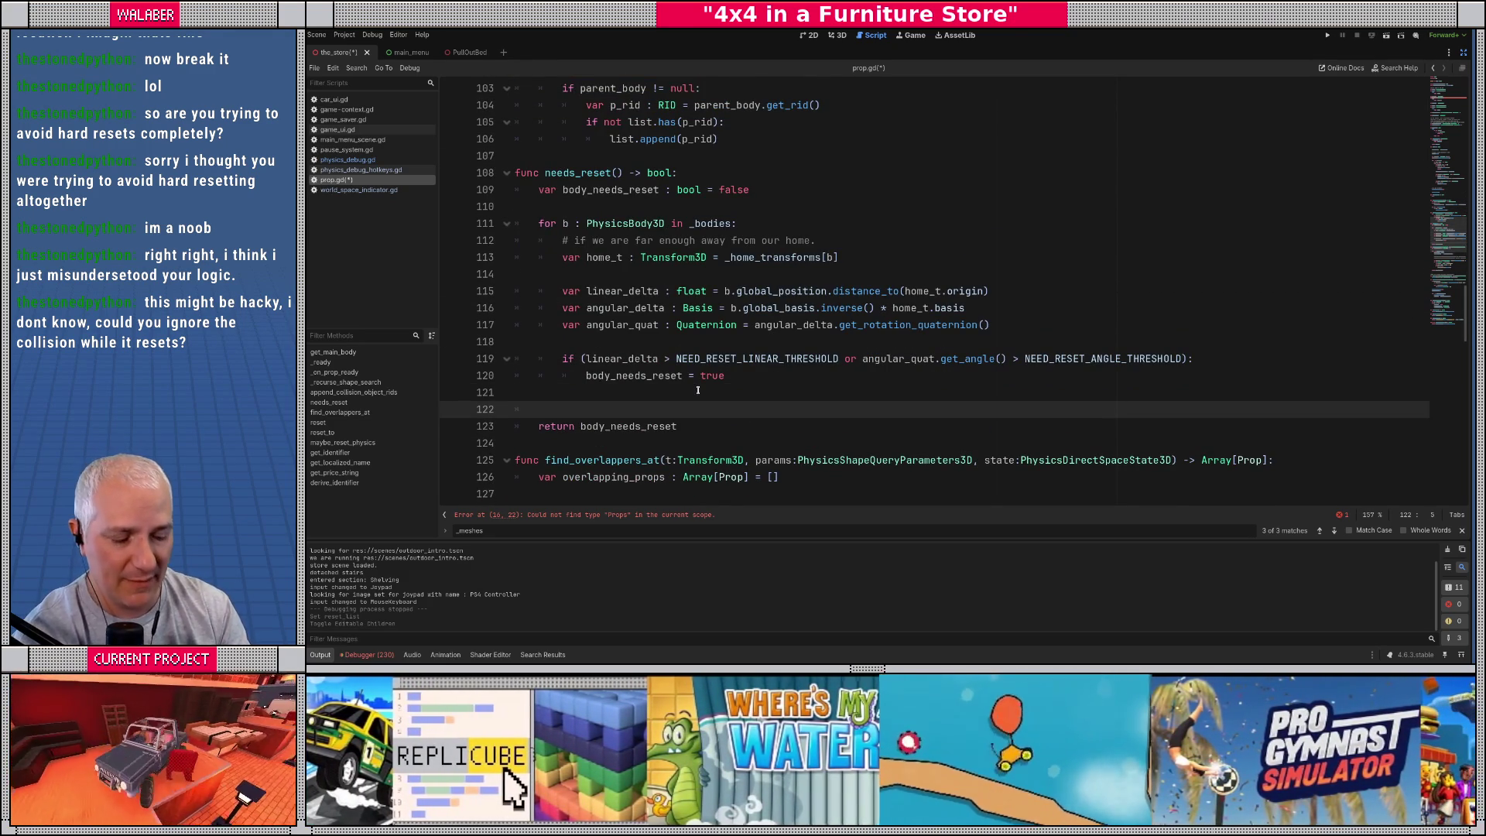
pyautogui.write('var a_sub_needs_r')
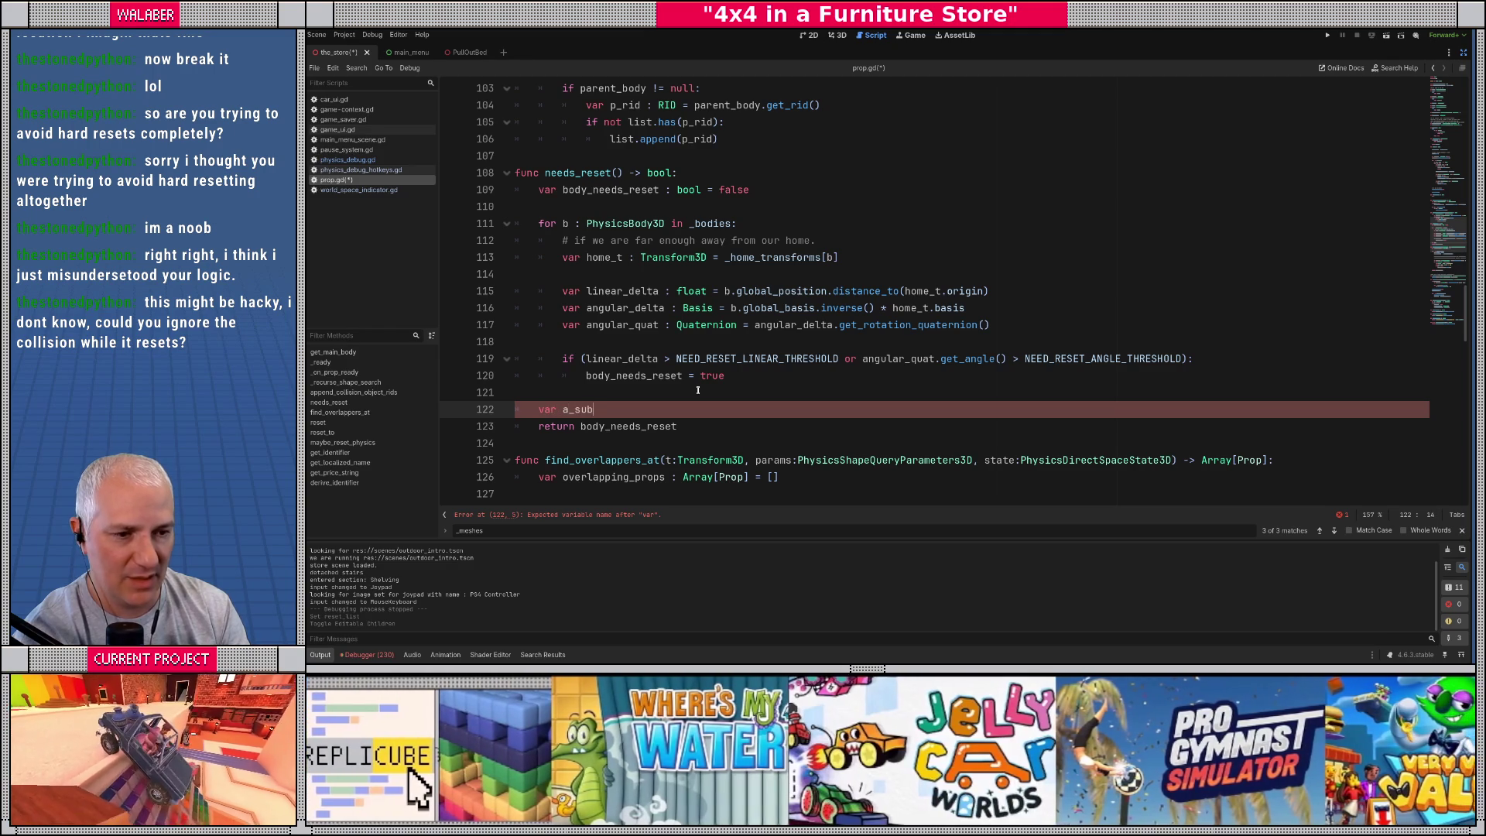
pyautogui.write('eset := false')
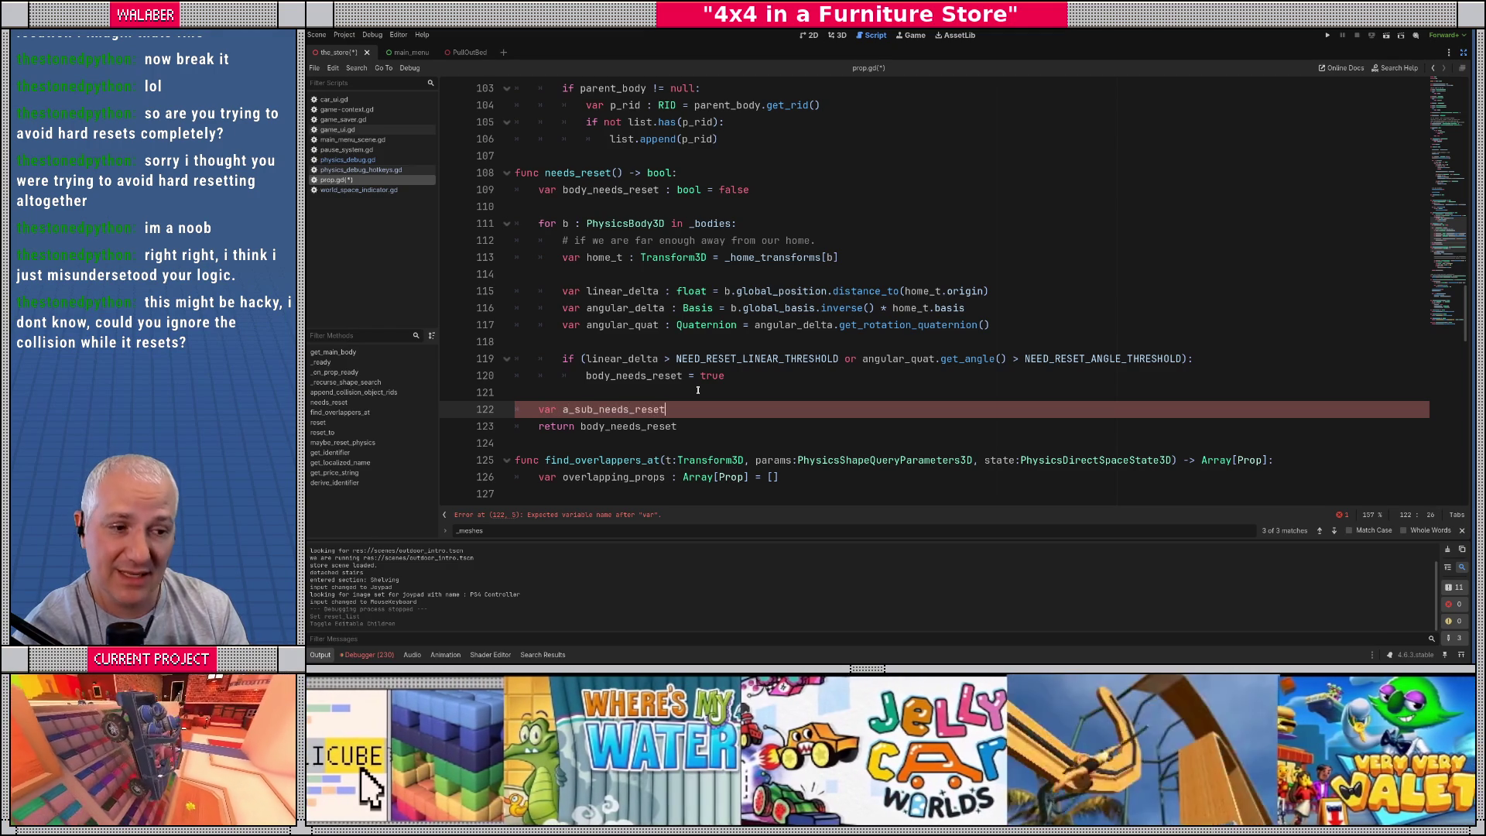
pyautogui.press('Return')
pyautogui.write('for')
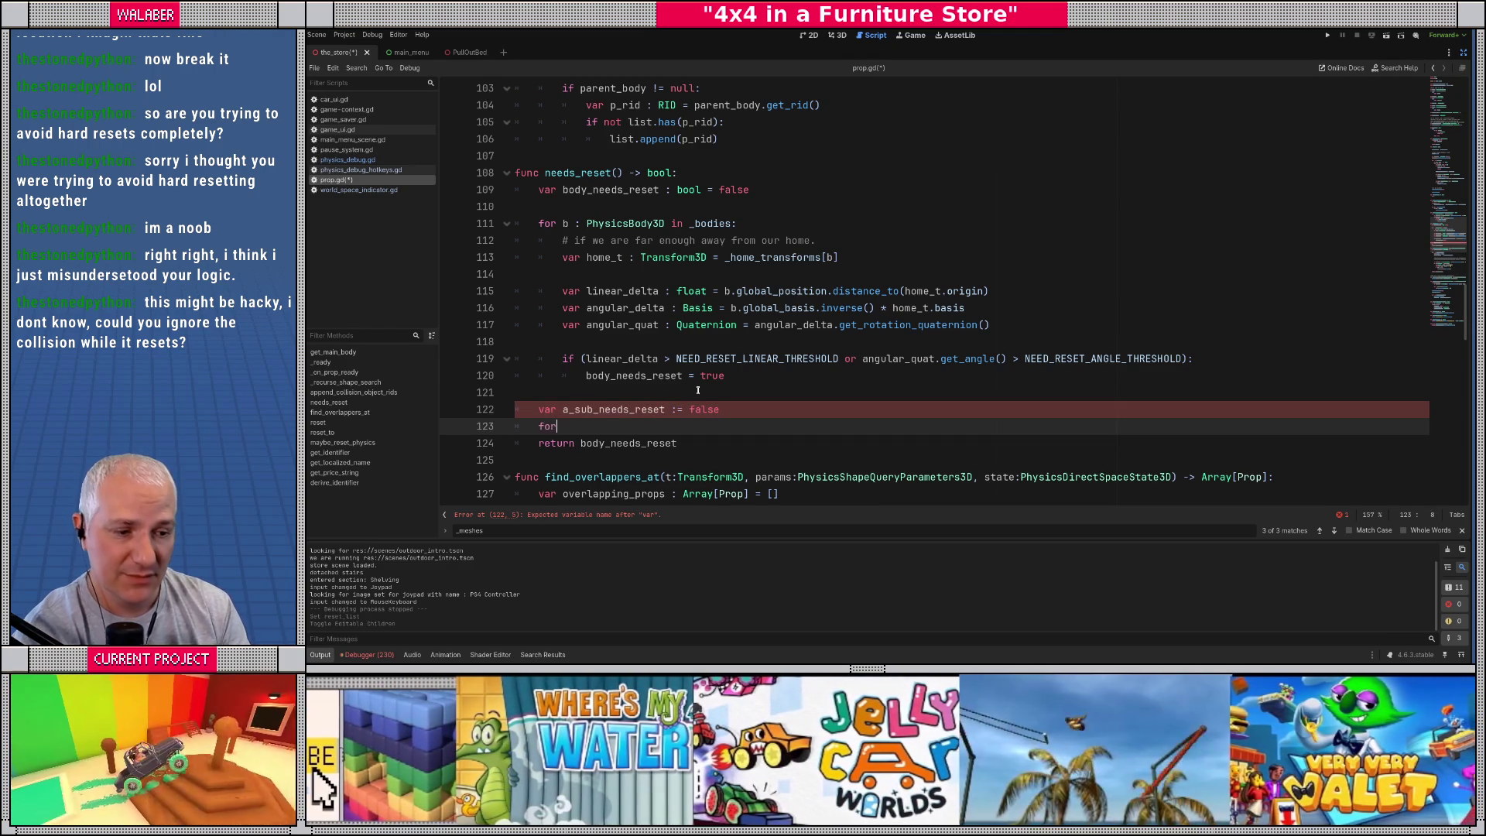
pyautogui.write(' sp : Prop in _s')
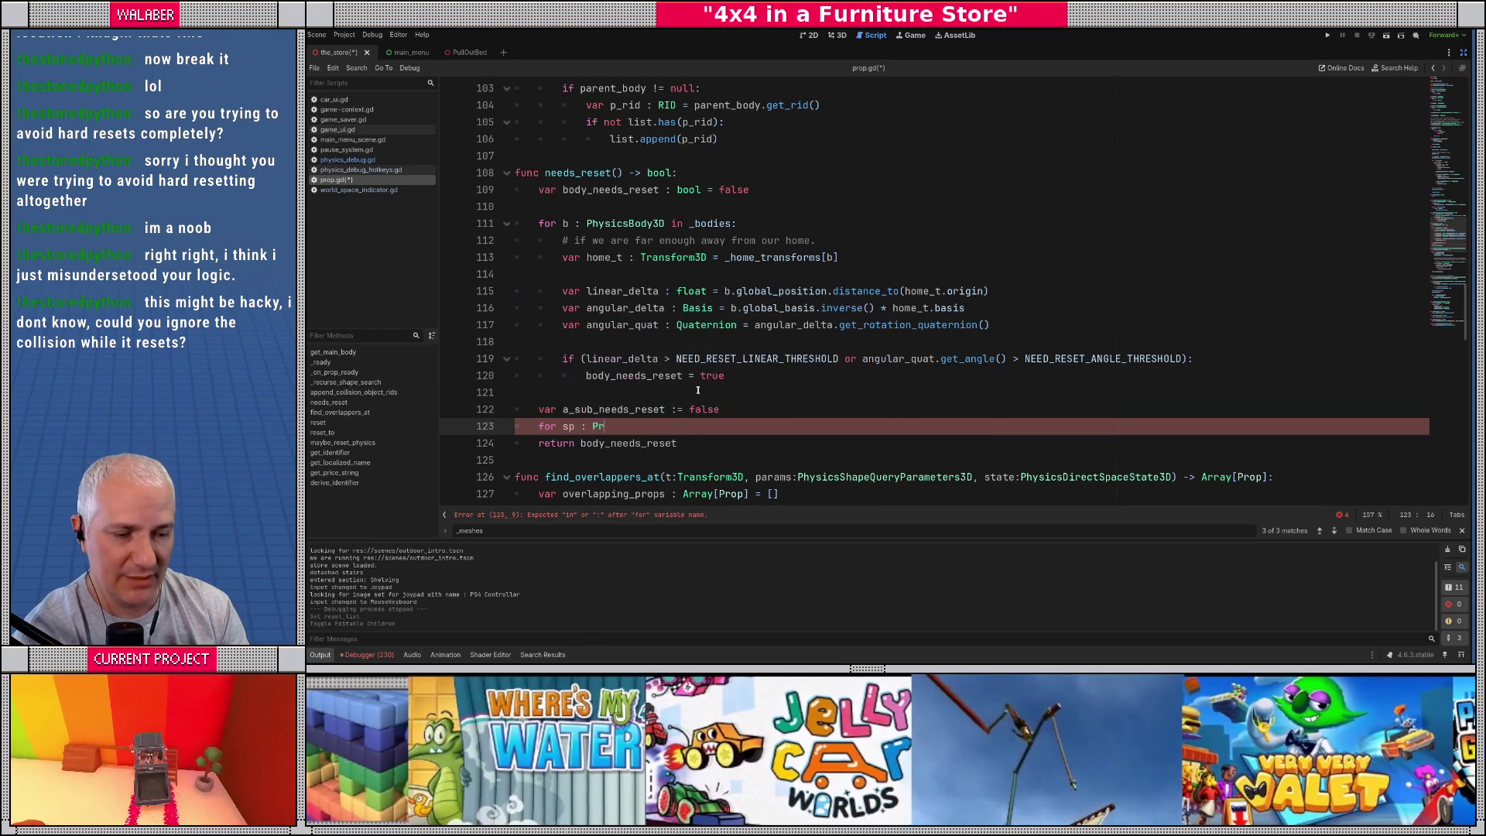
pyautogui.press('Return')
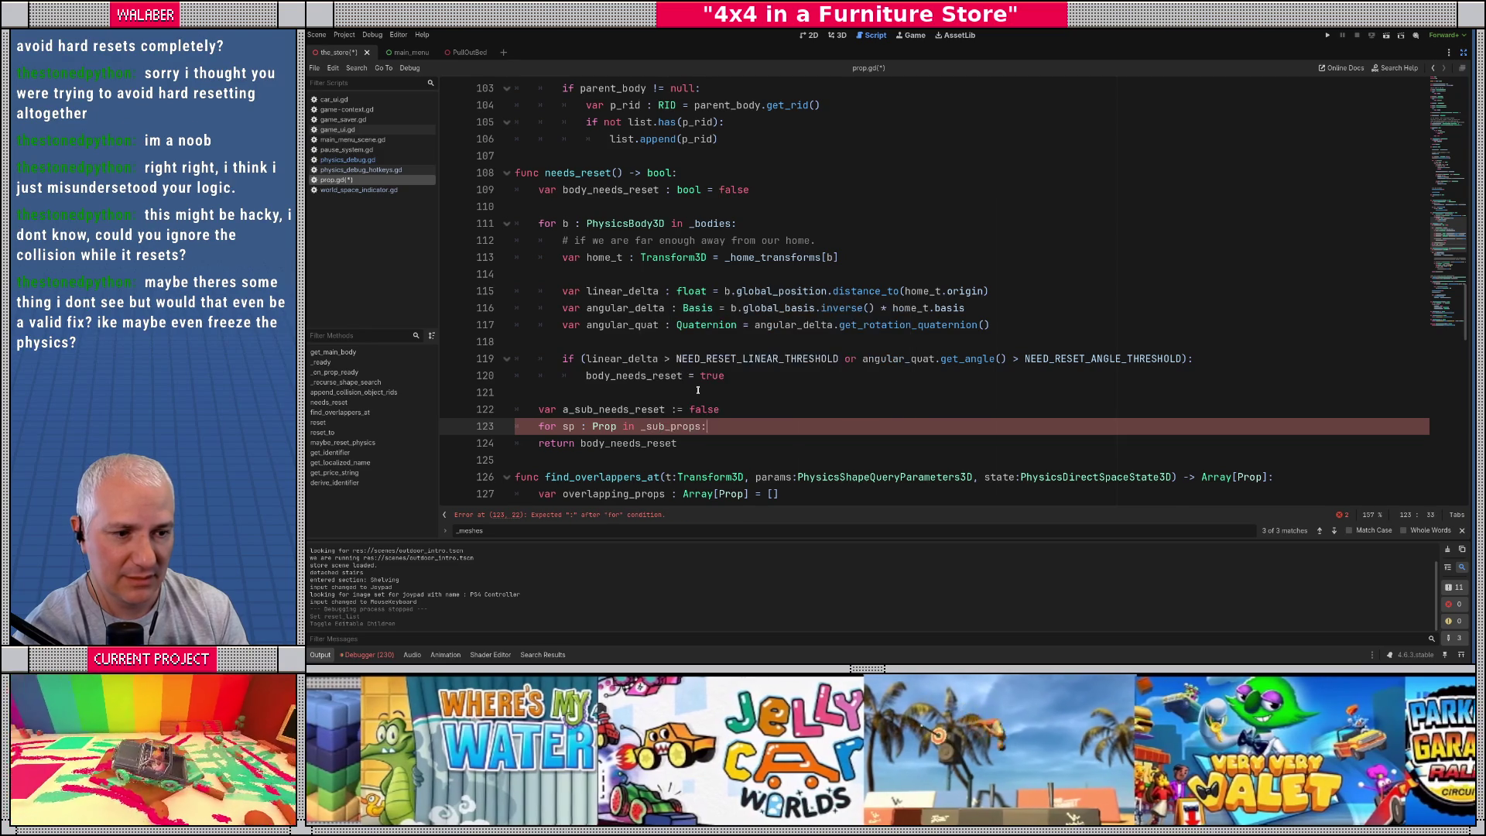
pyautogui.write(':')
pyautogui.press('Return')
# Step: Inside the loop, set a_sub_needs_reset = true and break when sp.needs_reset() is true
pyautogui.write('if sp.ne')
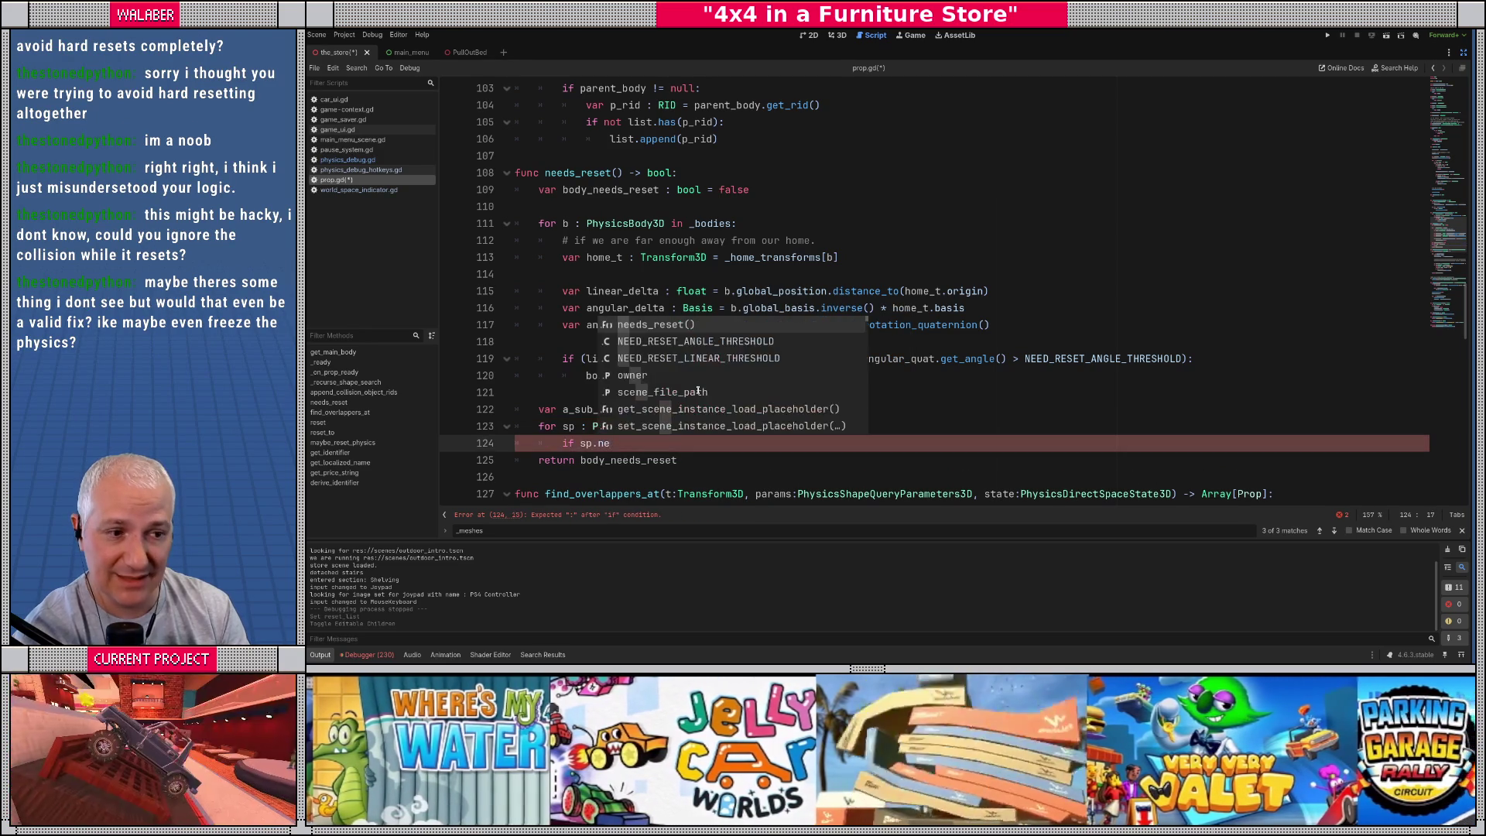
pyautogui.press('Return')
pyautogui.write(':')
pyautogui.press('Return')
pyautogui.write('a_s')
pyautogui.press('Return')
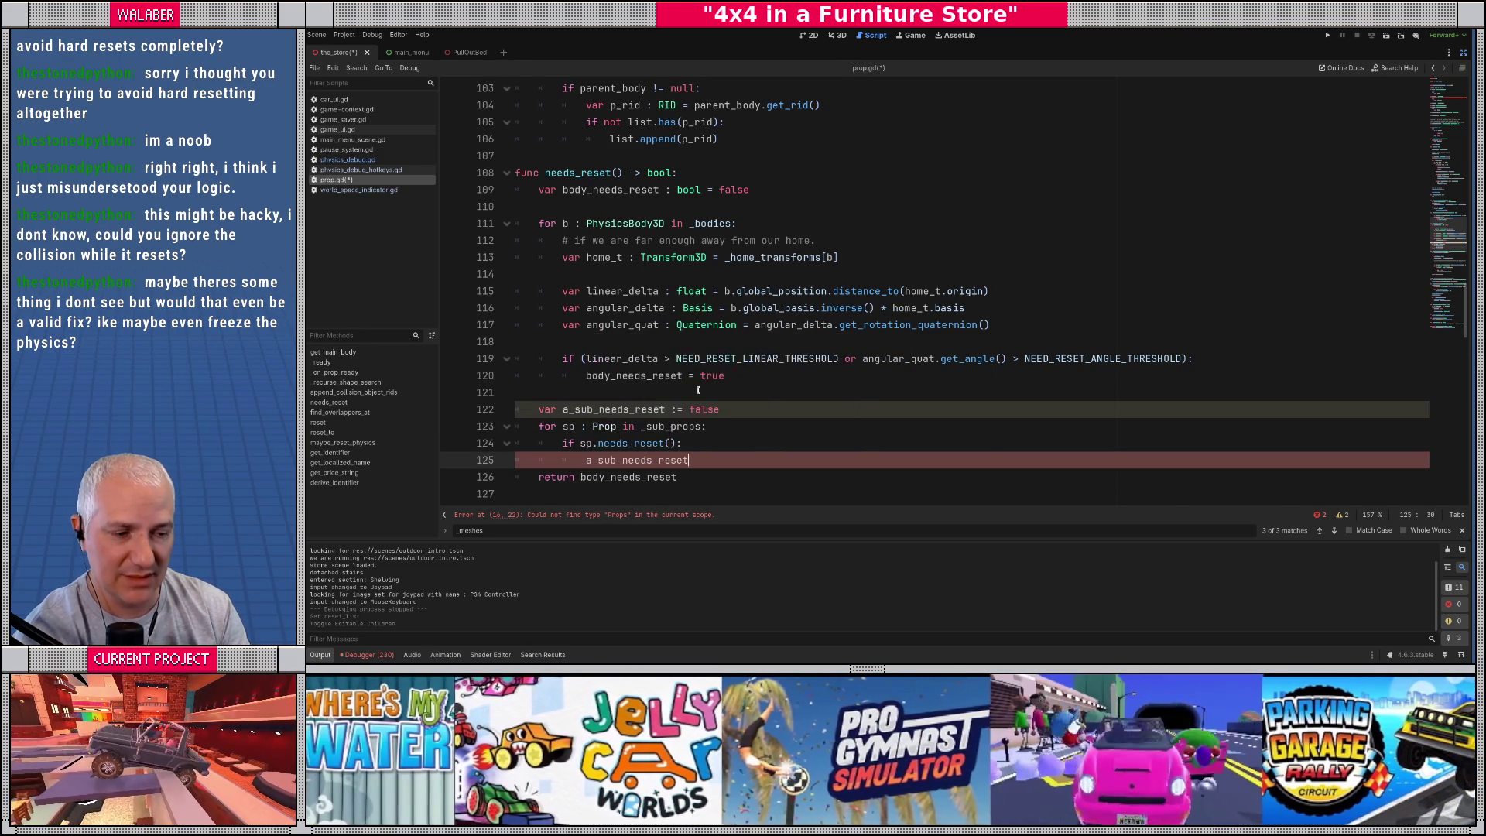
pyautogui.write('= true')
pyautogui.press('Return')
pyautogui.write('break')
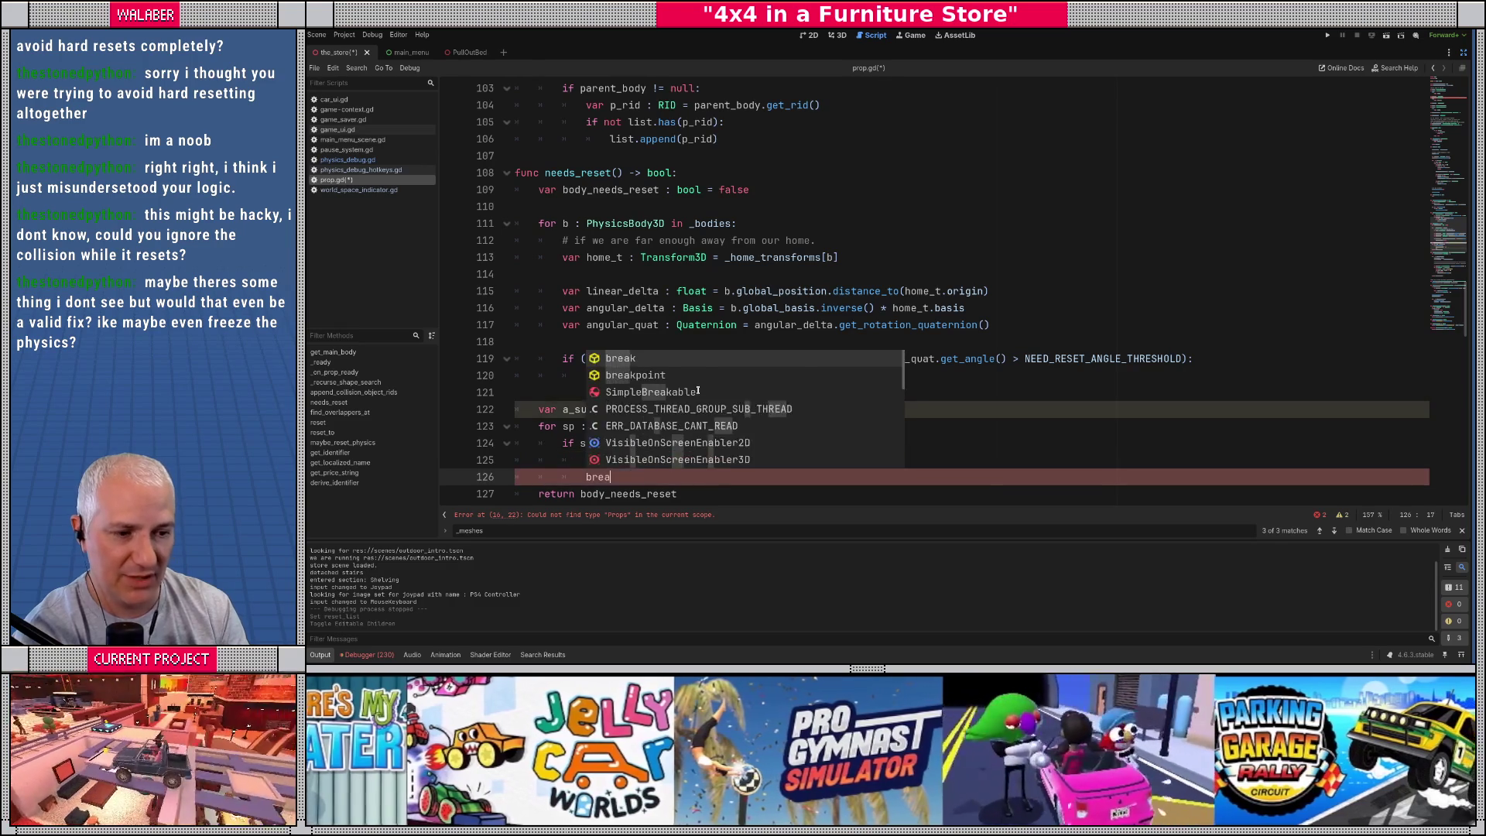
pyautogui.press('Return')
pyautogui.press('Return')
pyautogui.press('Return')
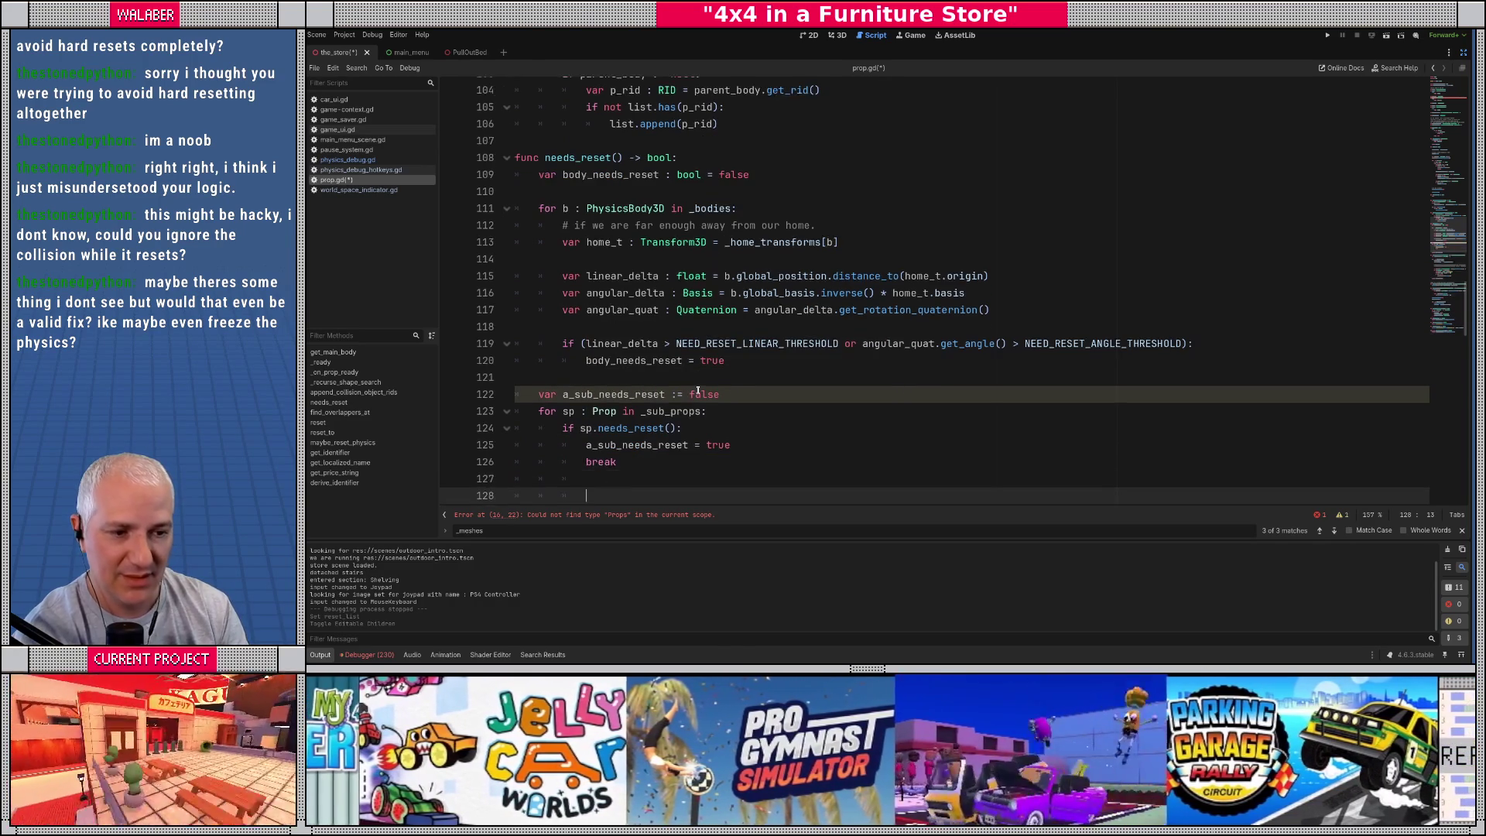
# Step: Change the return to 'body_needs_reset or a_sub_needs_reset' and save prop.gd
pyautogui.scroll(-3, 697, 391)
pyautogui.press('Return')
pyautogui.write('return body_needs_reset')
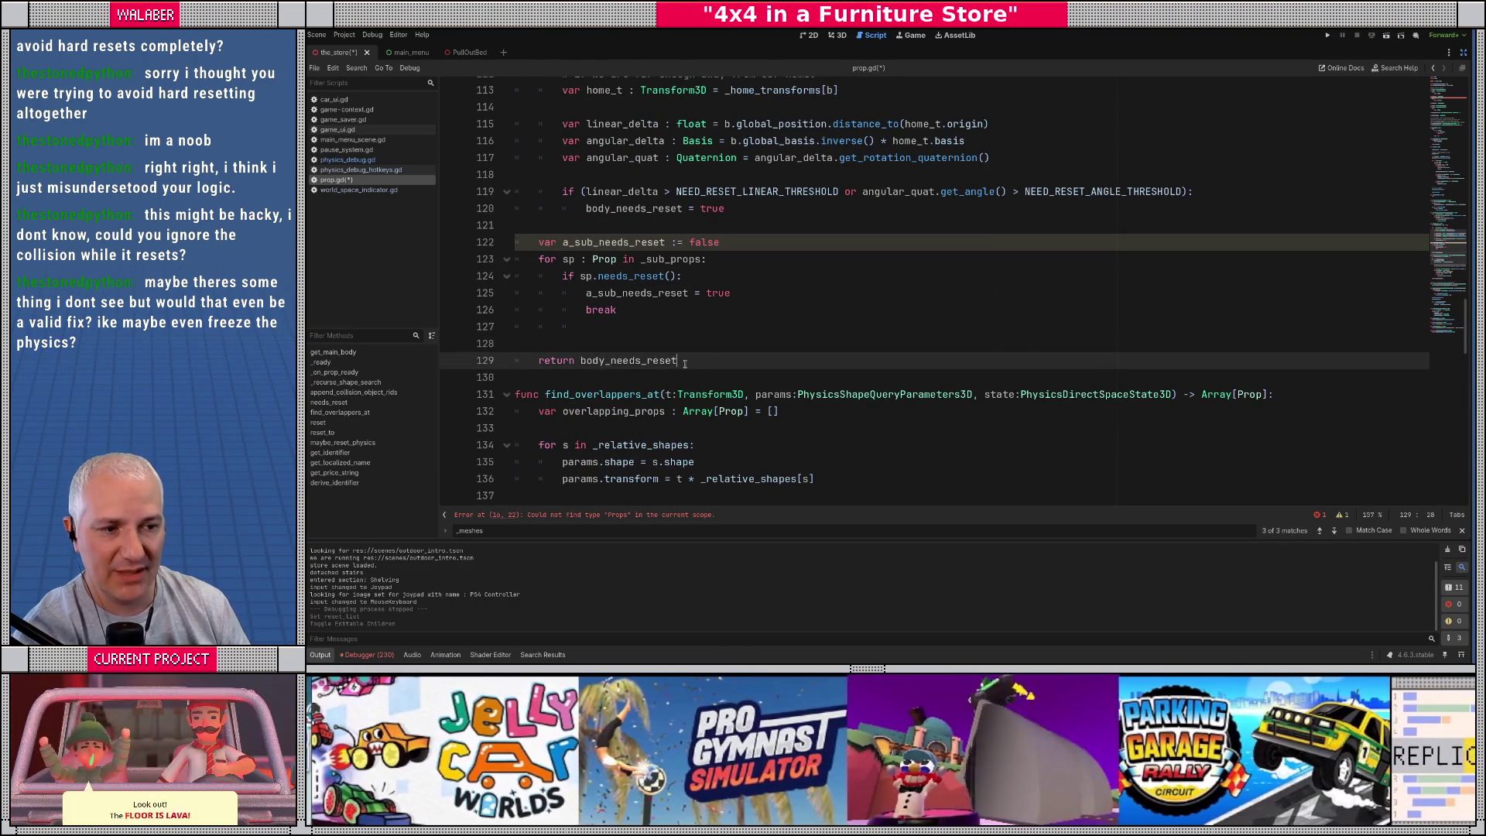
pyautogui.write(' or a_sub_needs_reset')
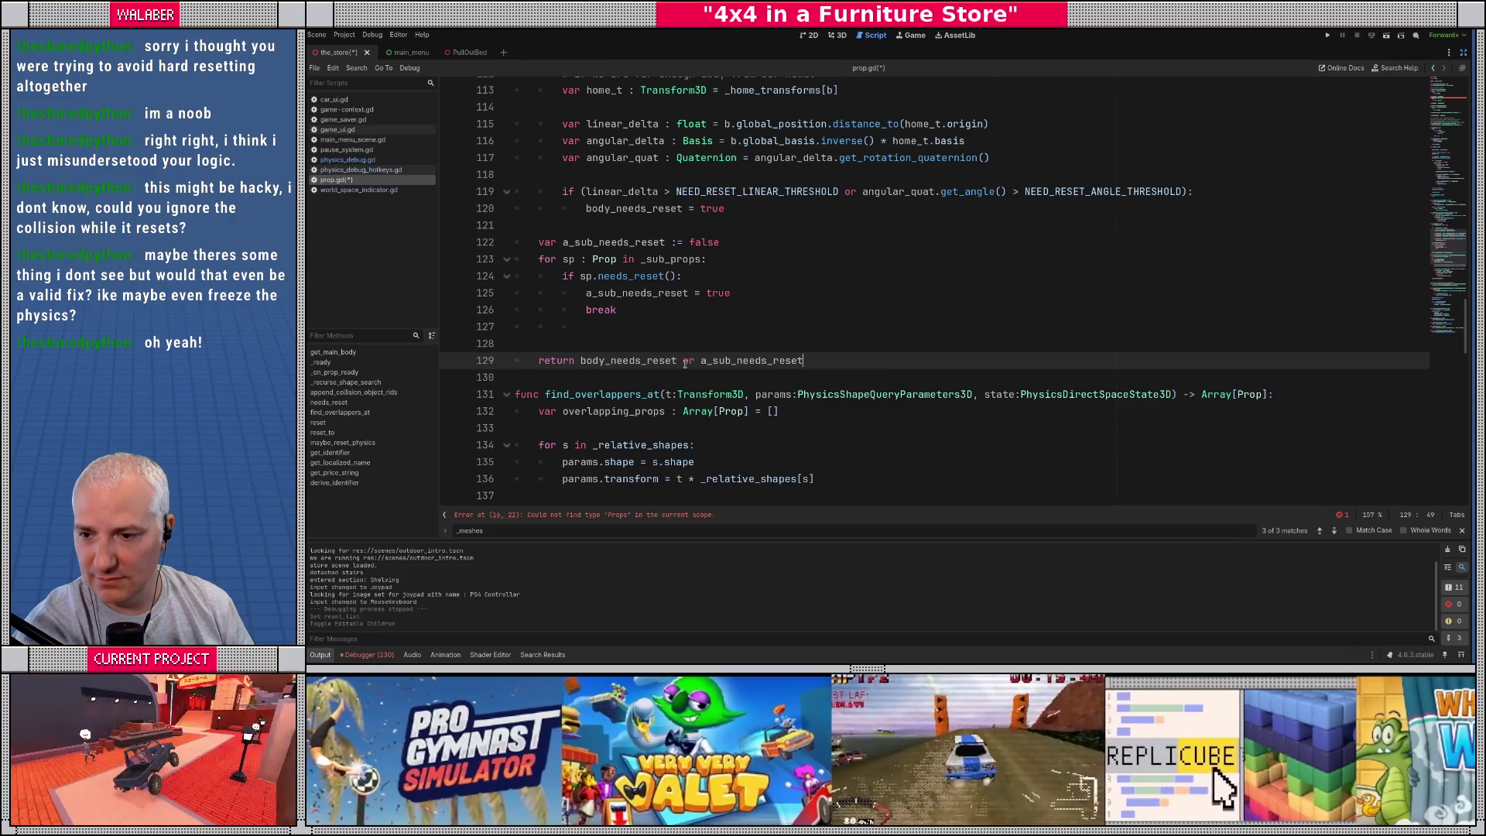
pyautogui.click(614, 348)
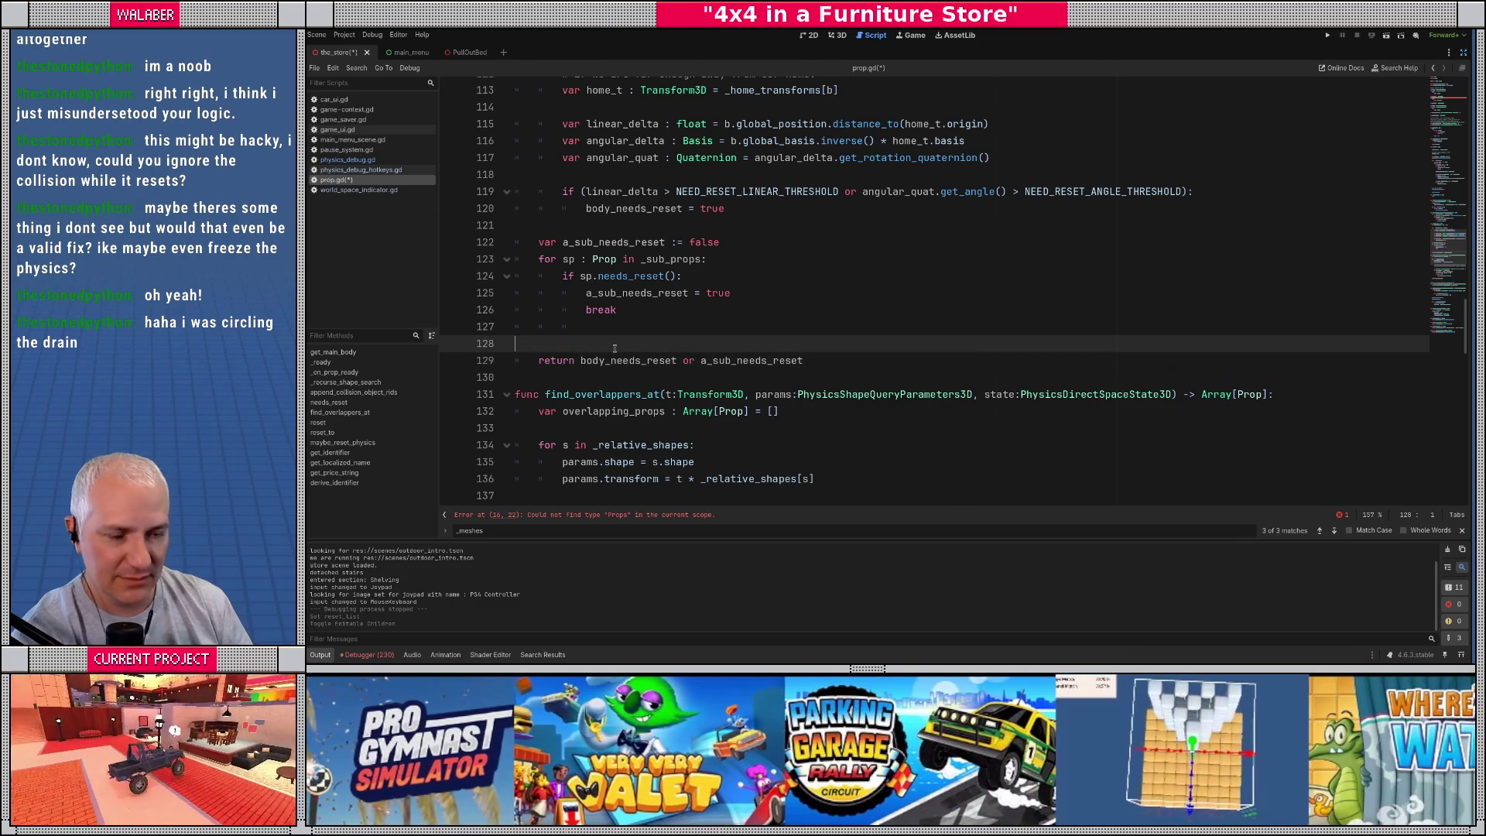
pyautogui.press('BackSpace')
pyautogui.hotkey('ctrl', 's')
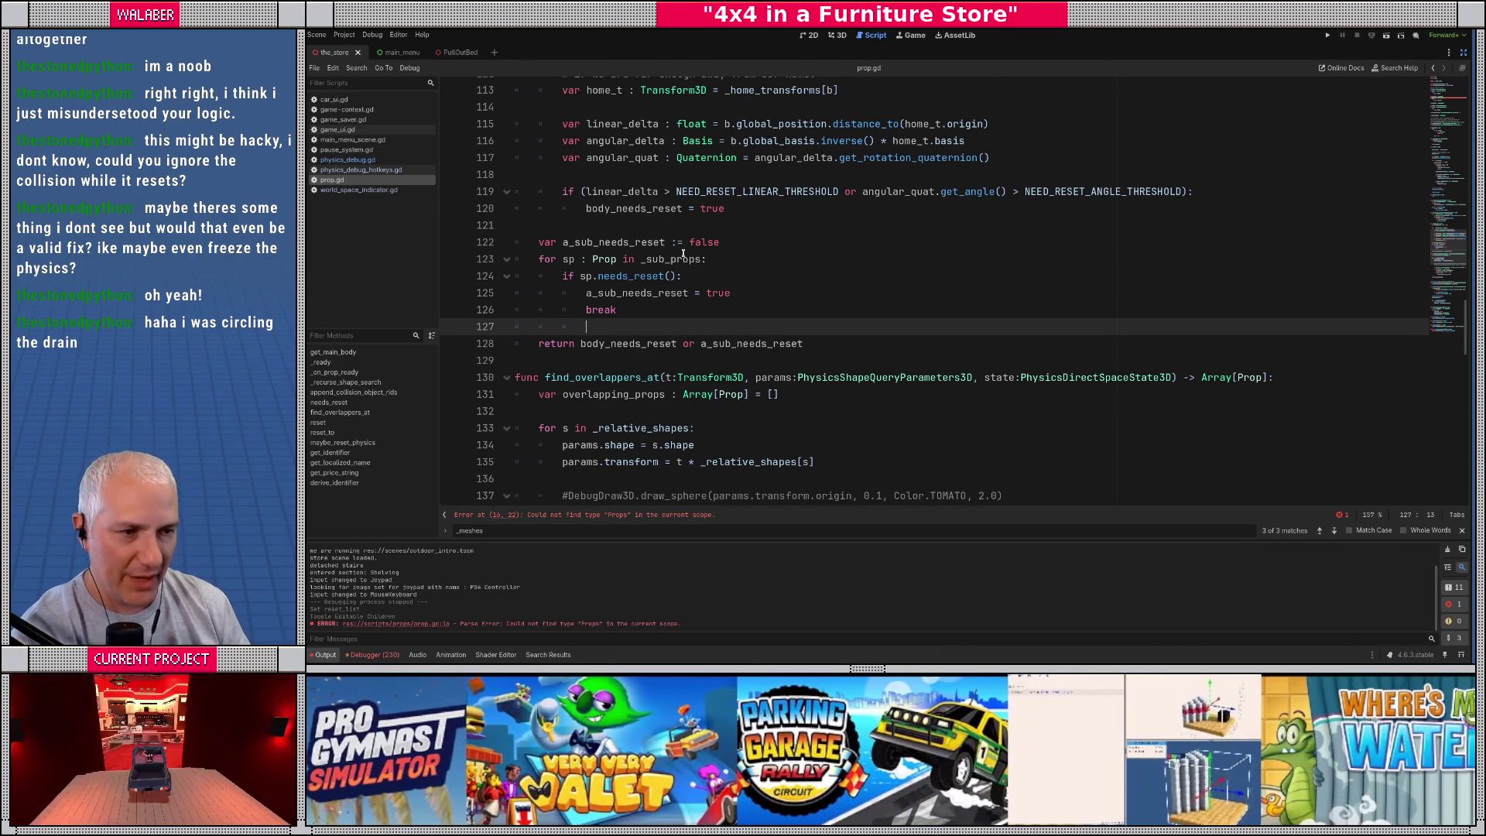
pyautogui.click(665, 219)
pyautogui.click(616, 327)
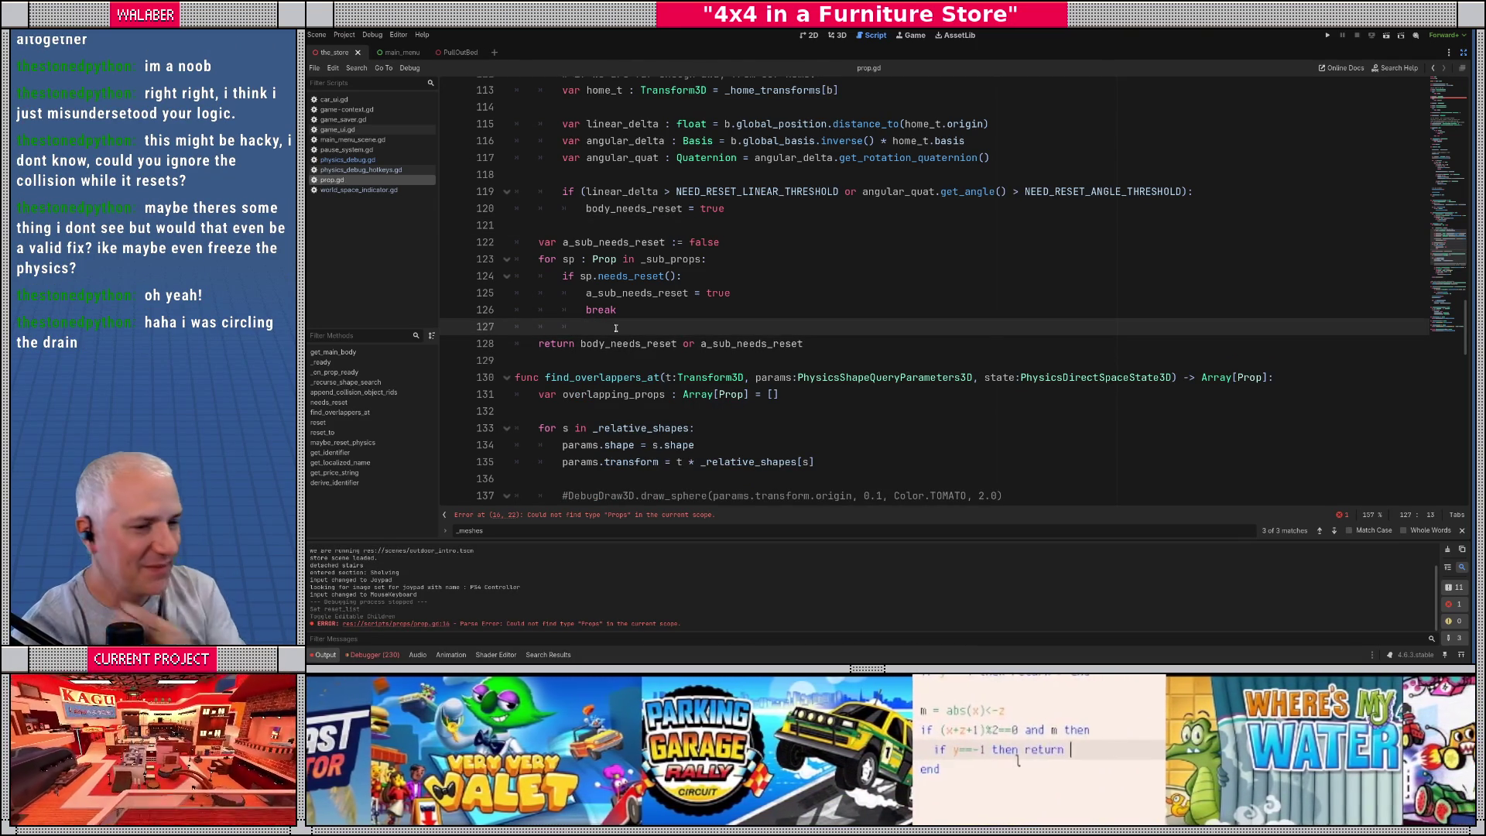
pyautogui.scroll(-3, 701, 294)
pyautogui.scroll(-6, 701, 294)
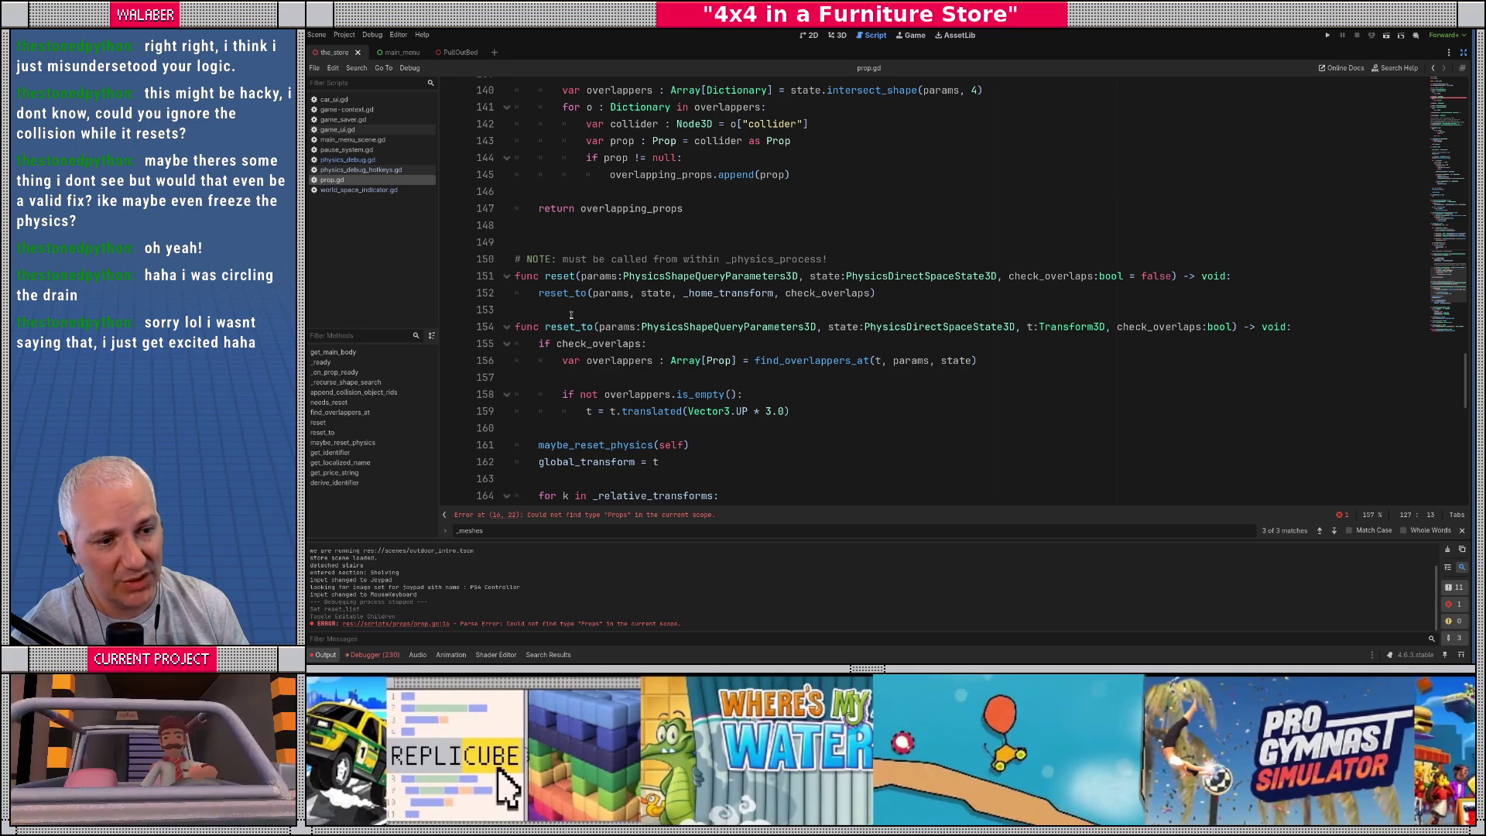
pyautogui.scroll(-2, 571, 315)
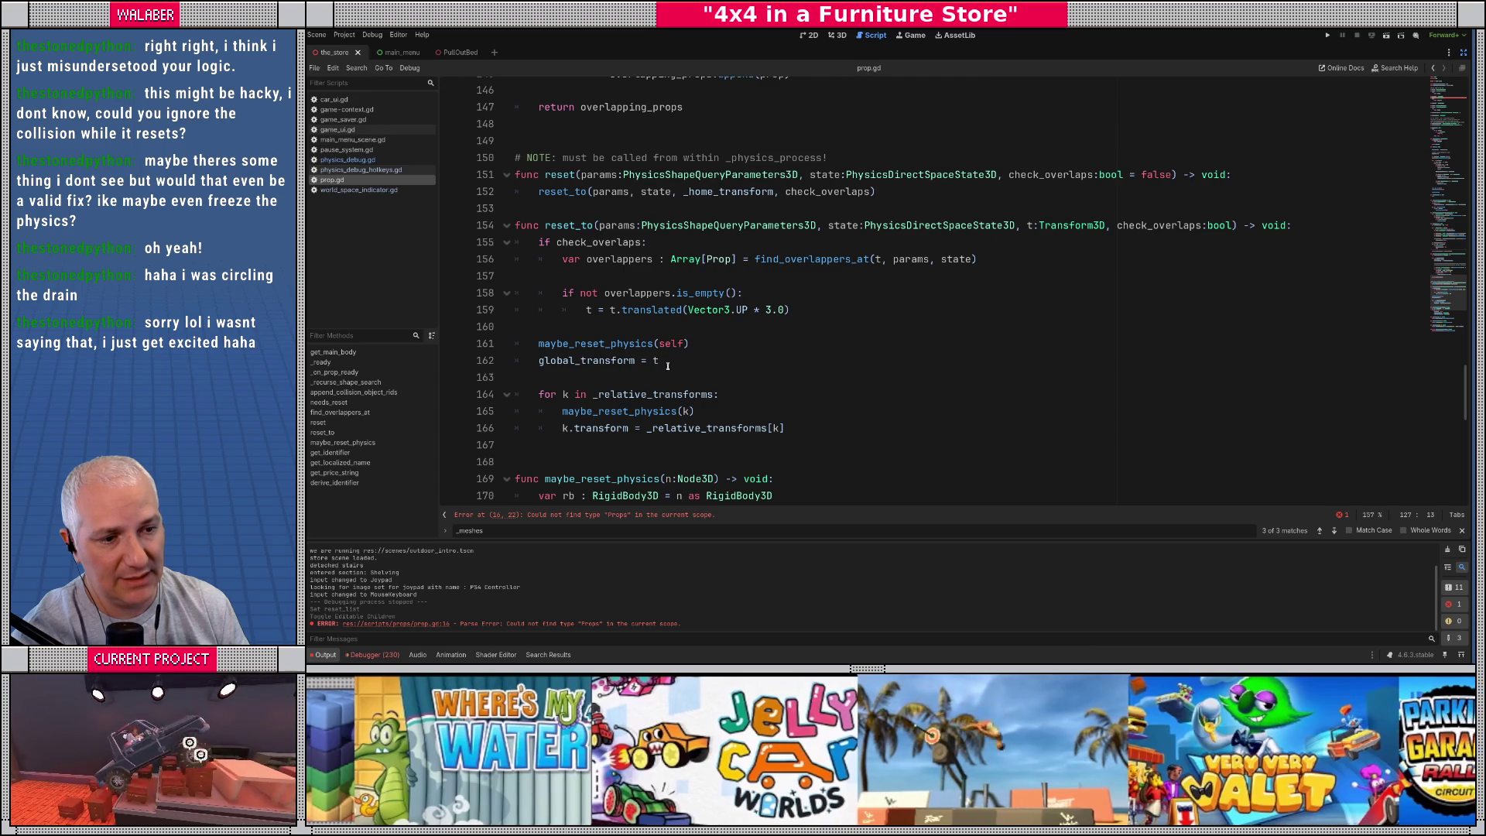
# Step: Write a 'for sp : Prop in _sub_props' loop calling sp.reset after the relative transforms loop
pyautogui.click(817, 432)
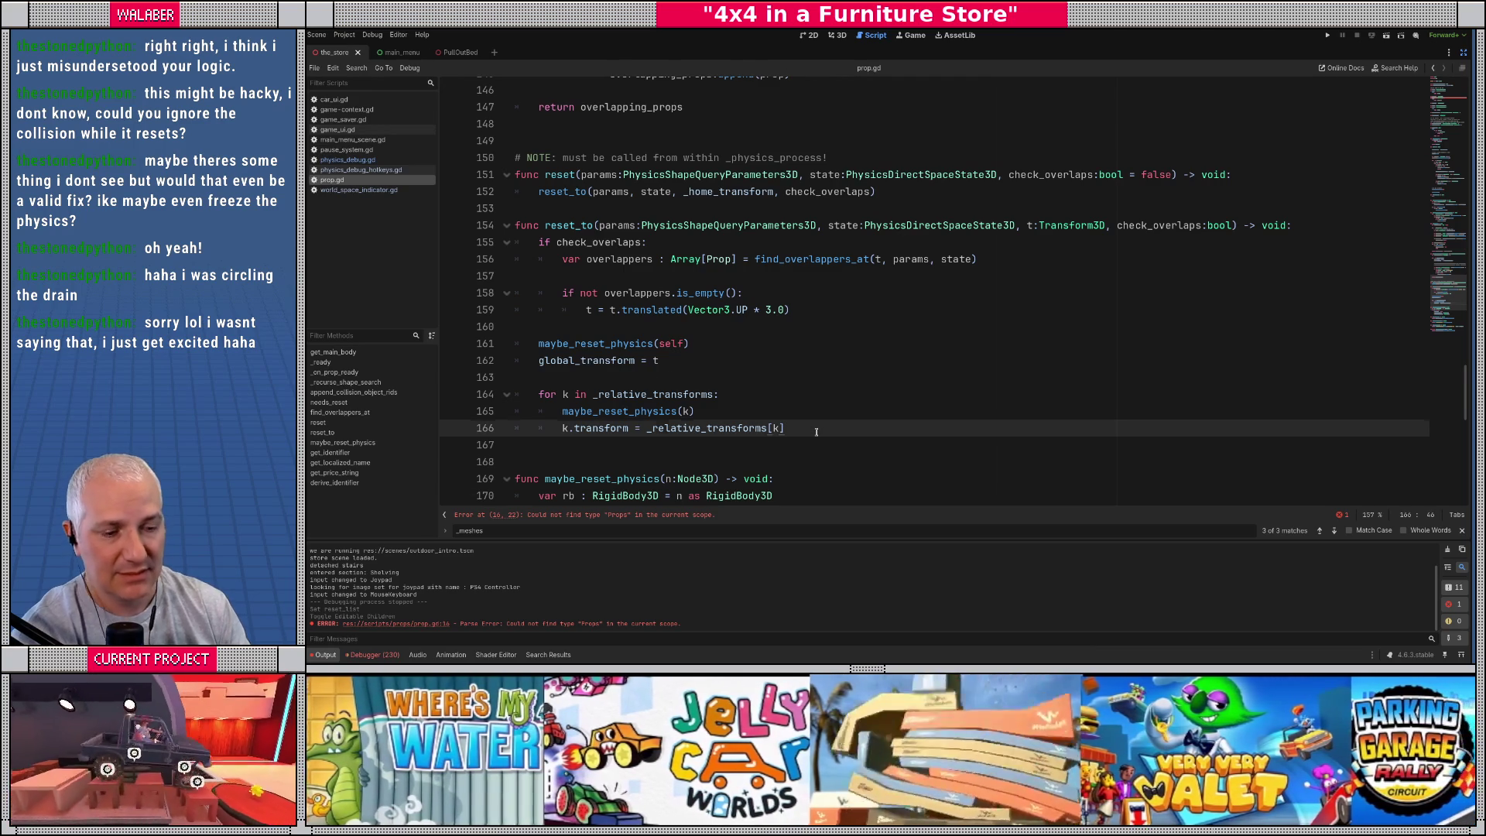
pyautogui.press('Return')
pyautogui.press('Return')
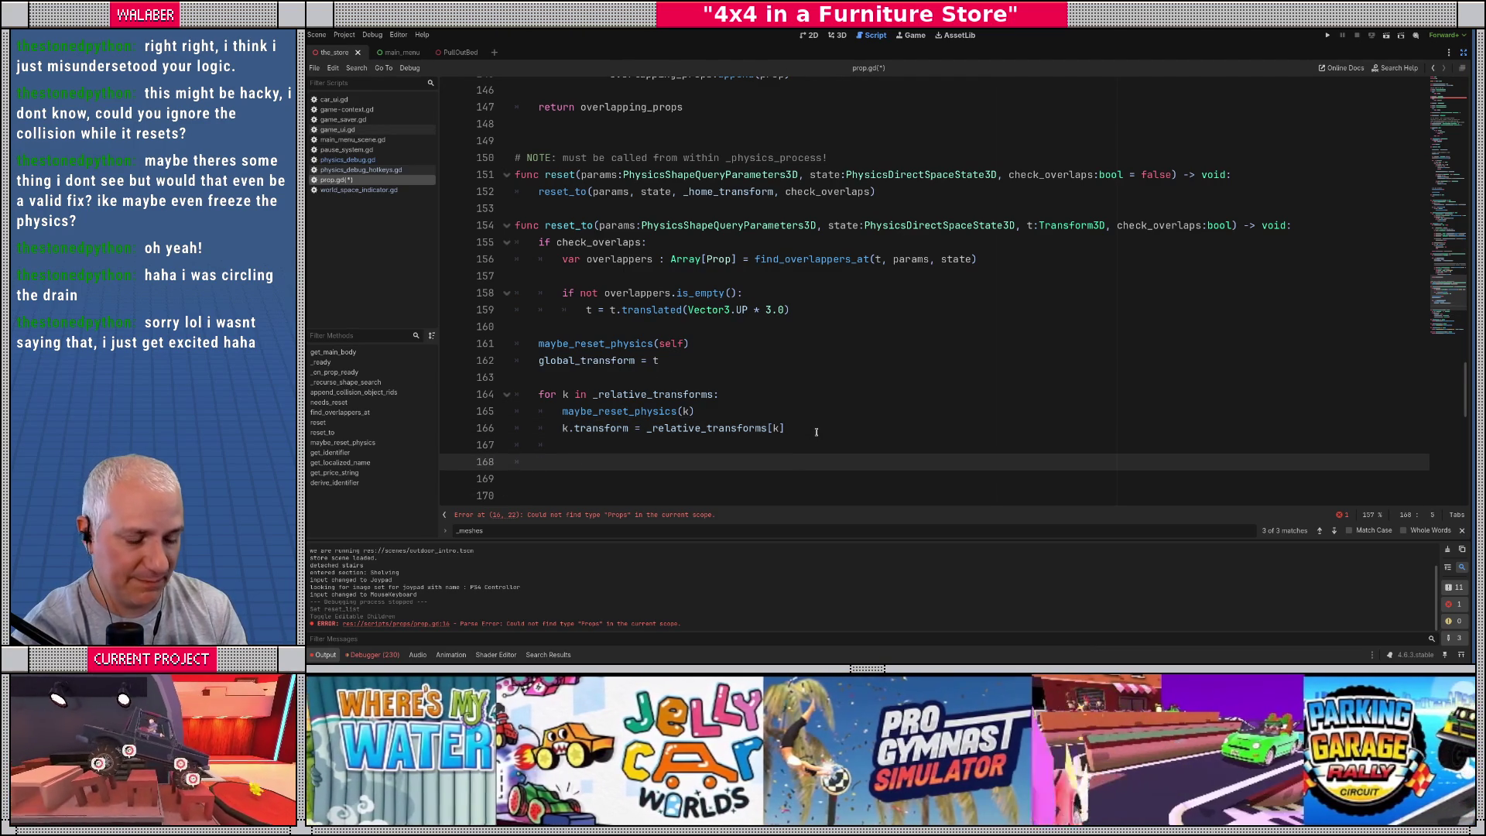
pyautogui.write('for sp : ')
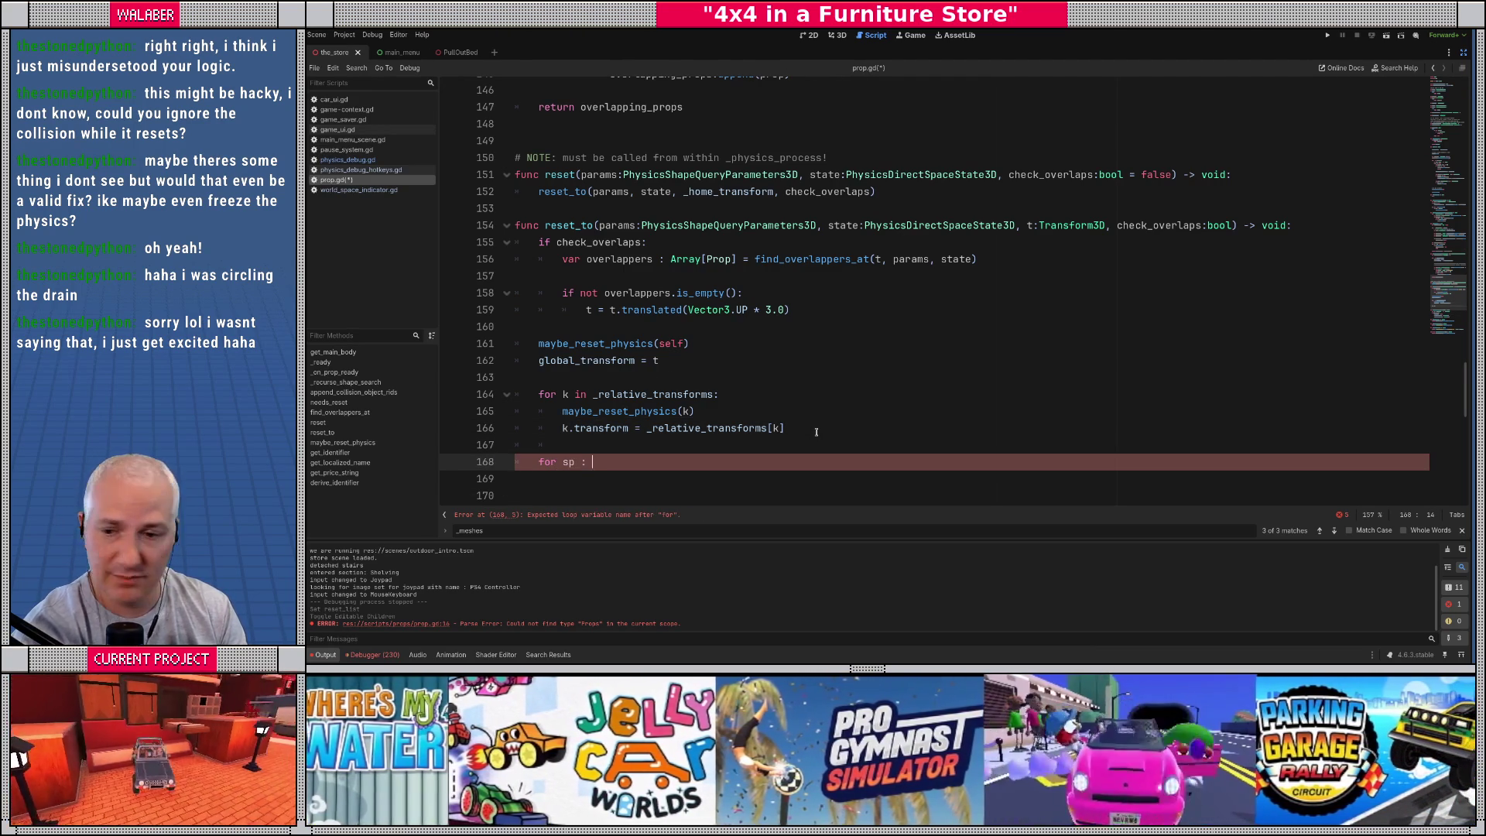
pyautogui.write('Prop in _sub_prop')
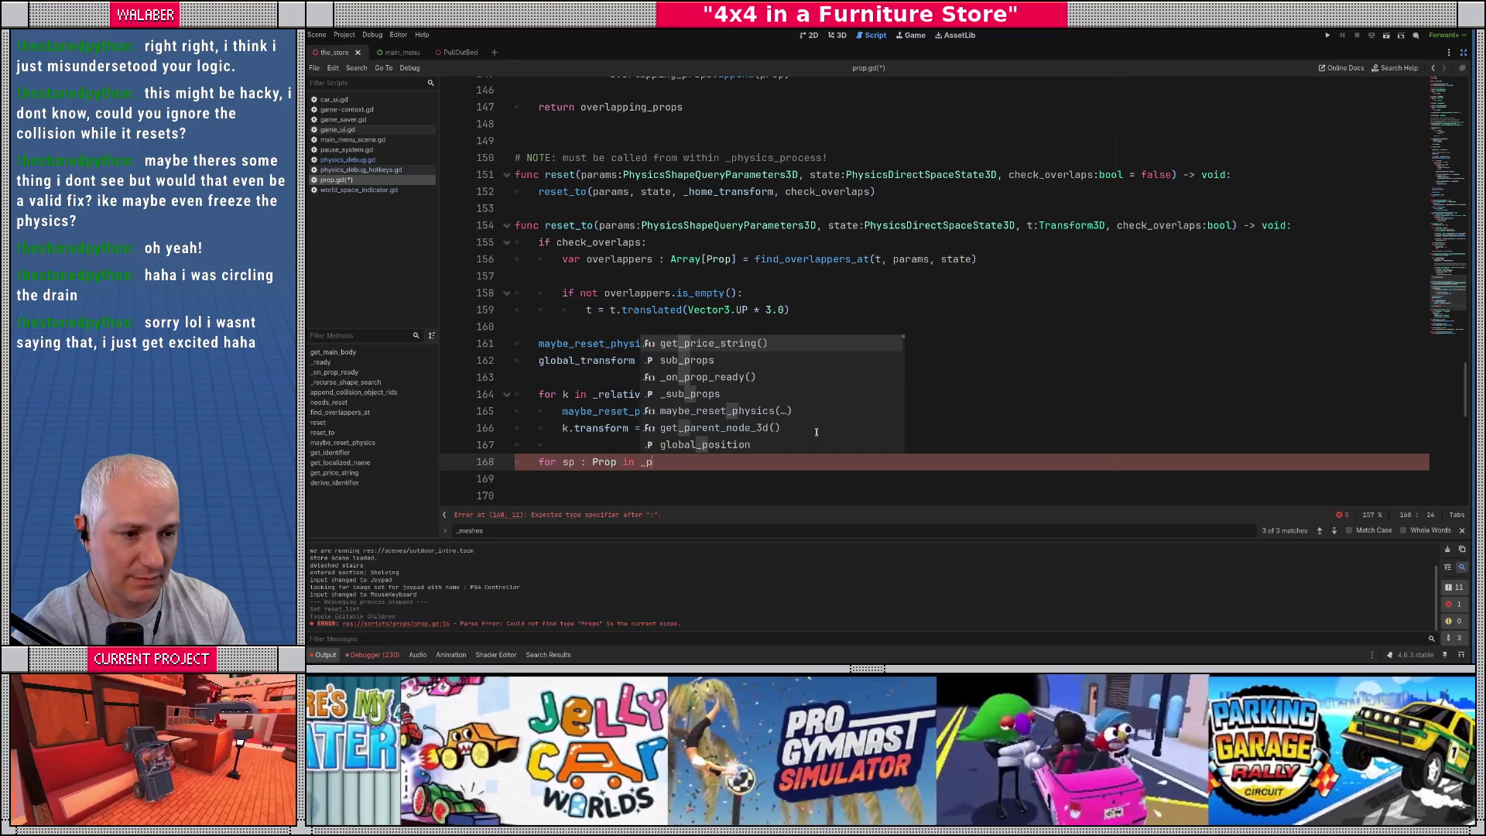
pyautogui.write('su')
pyautogui.press('Return')
pyautogui.write(':')
pyautogui.press('Return')
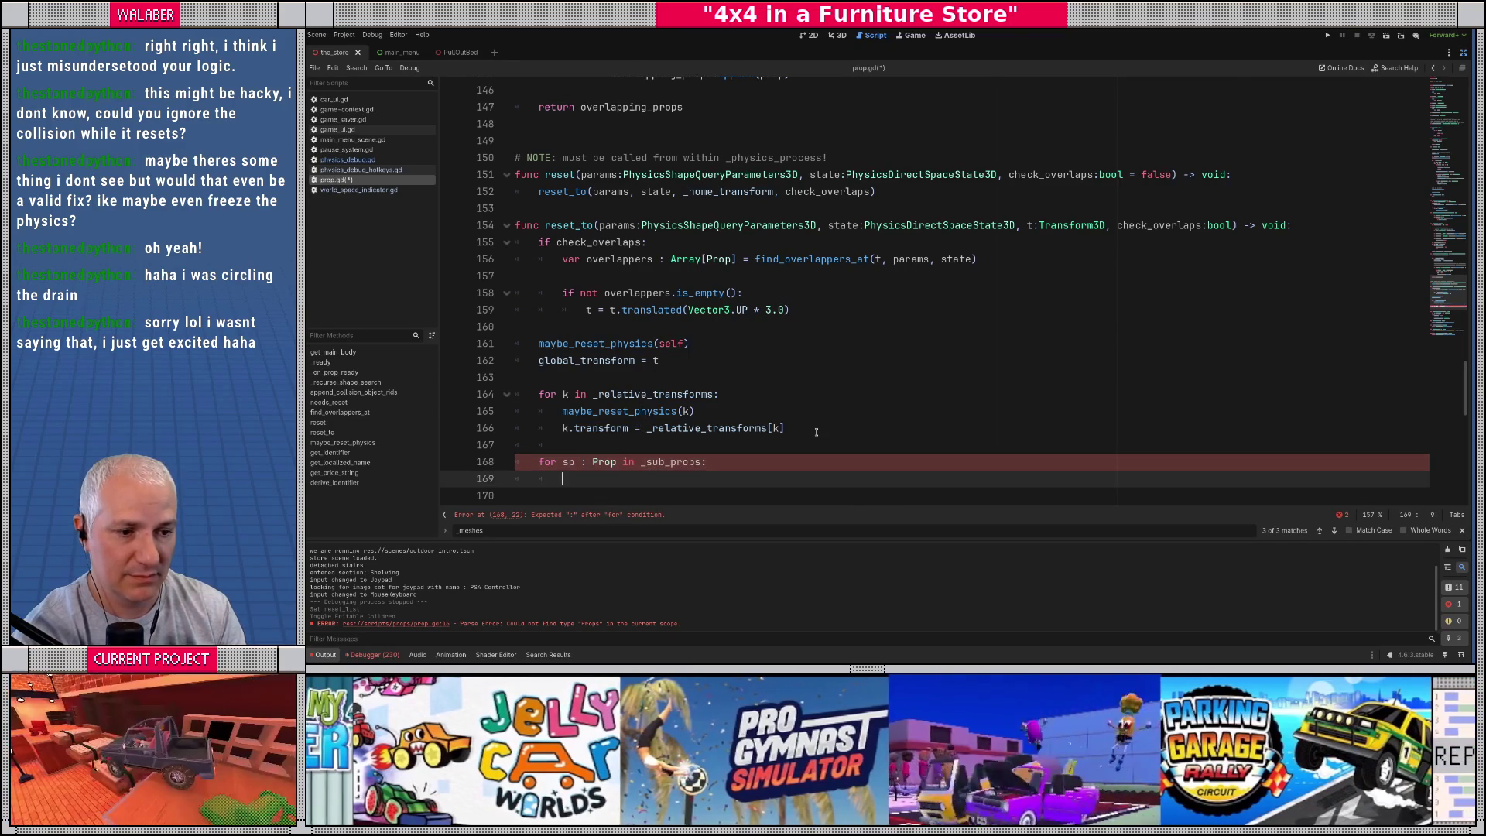
pyautogui.write('sp.reset_to(p')
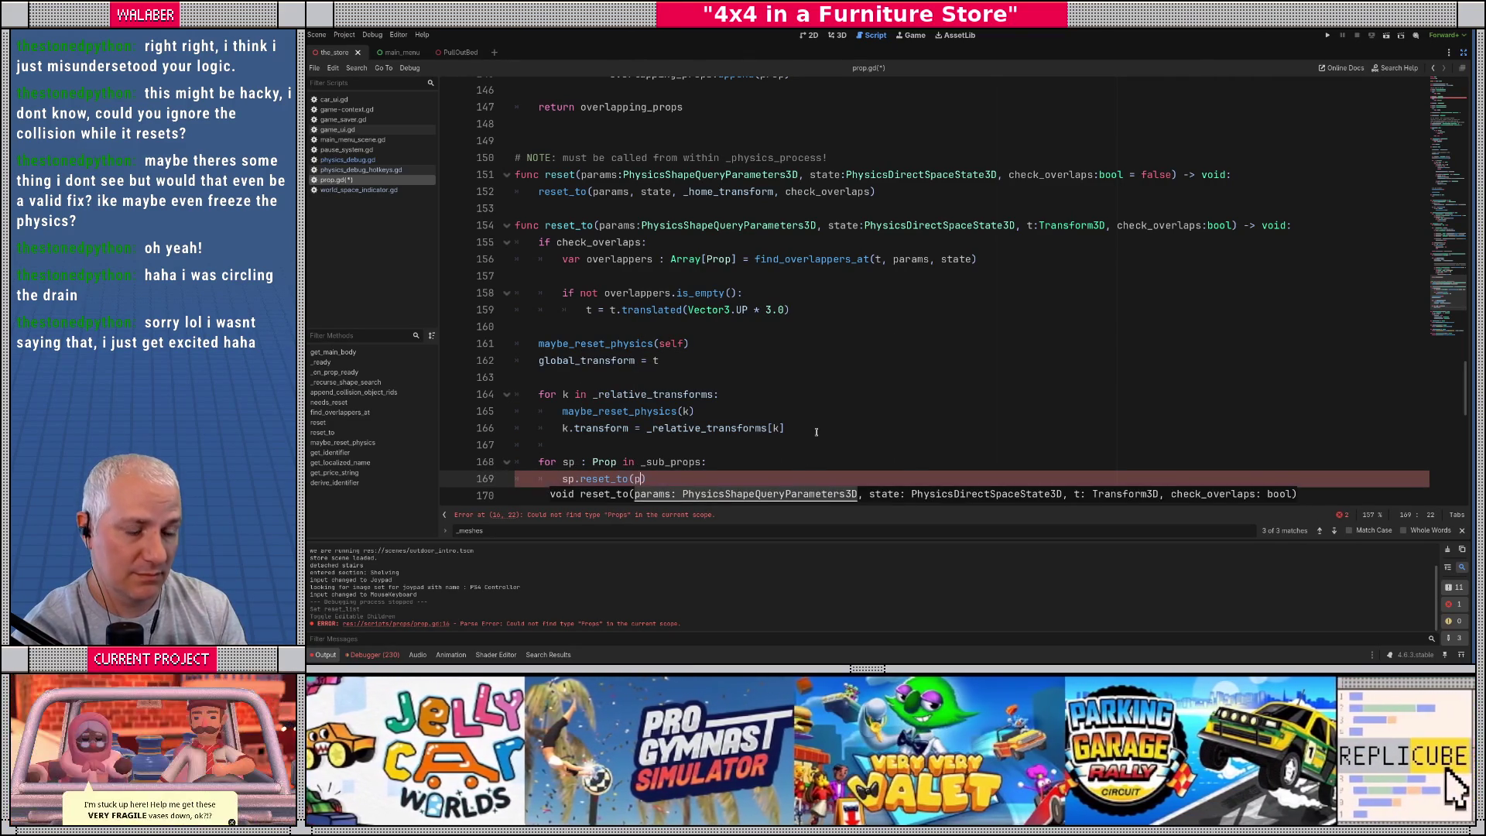
pyautogui.write('arams, state, ')
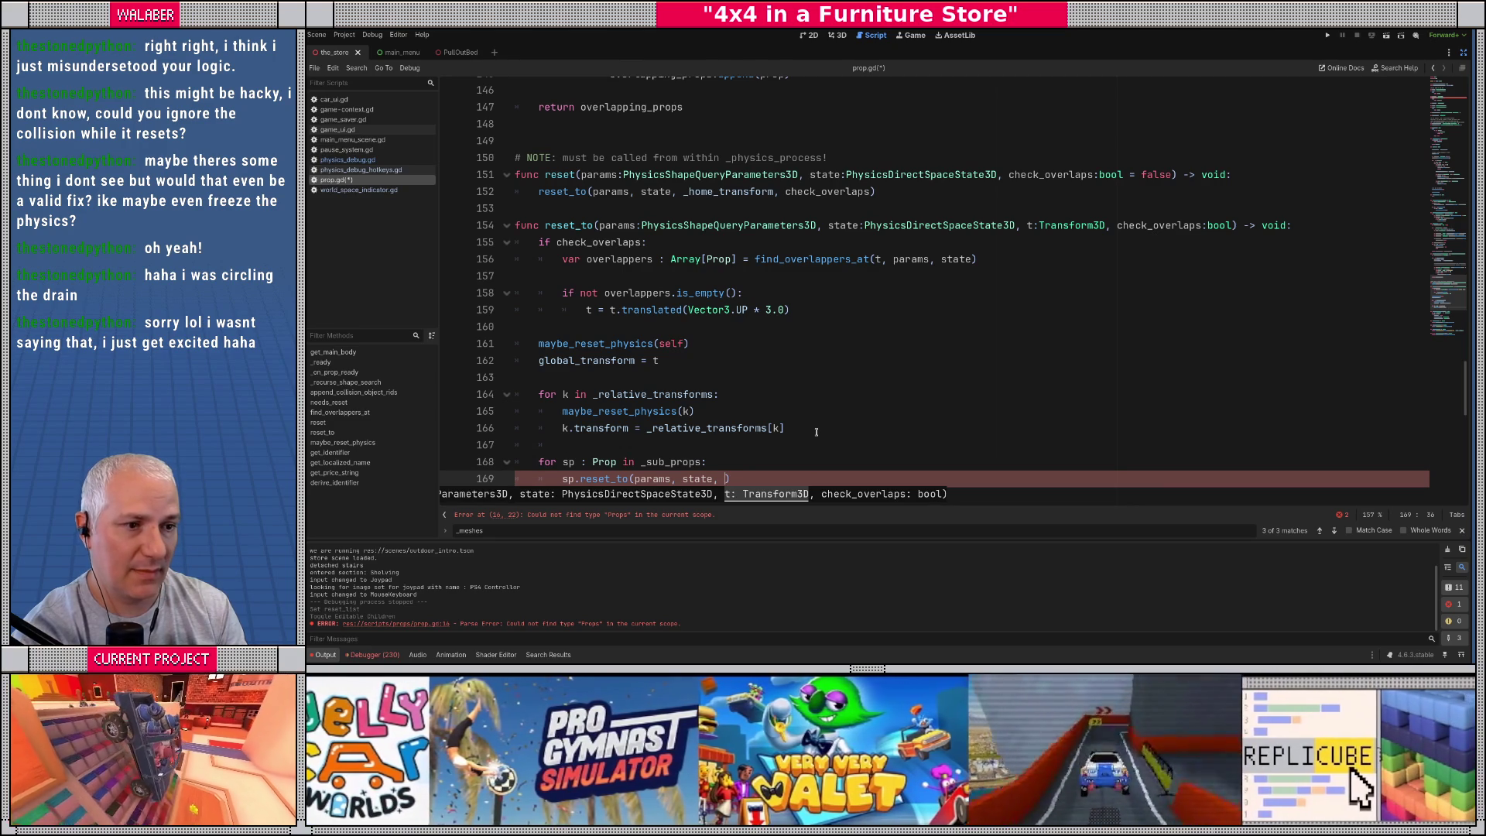
pyautogui.write('sp.')
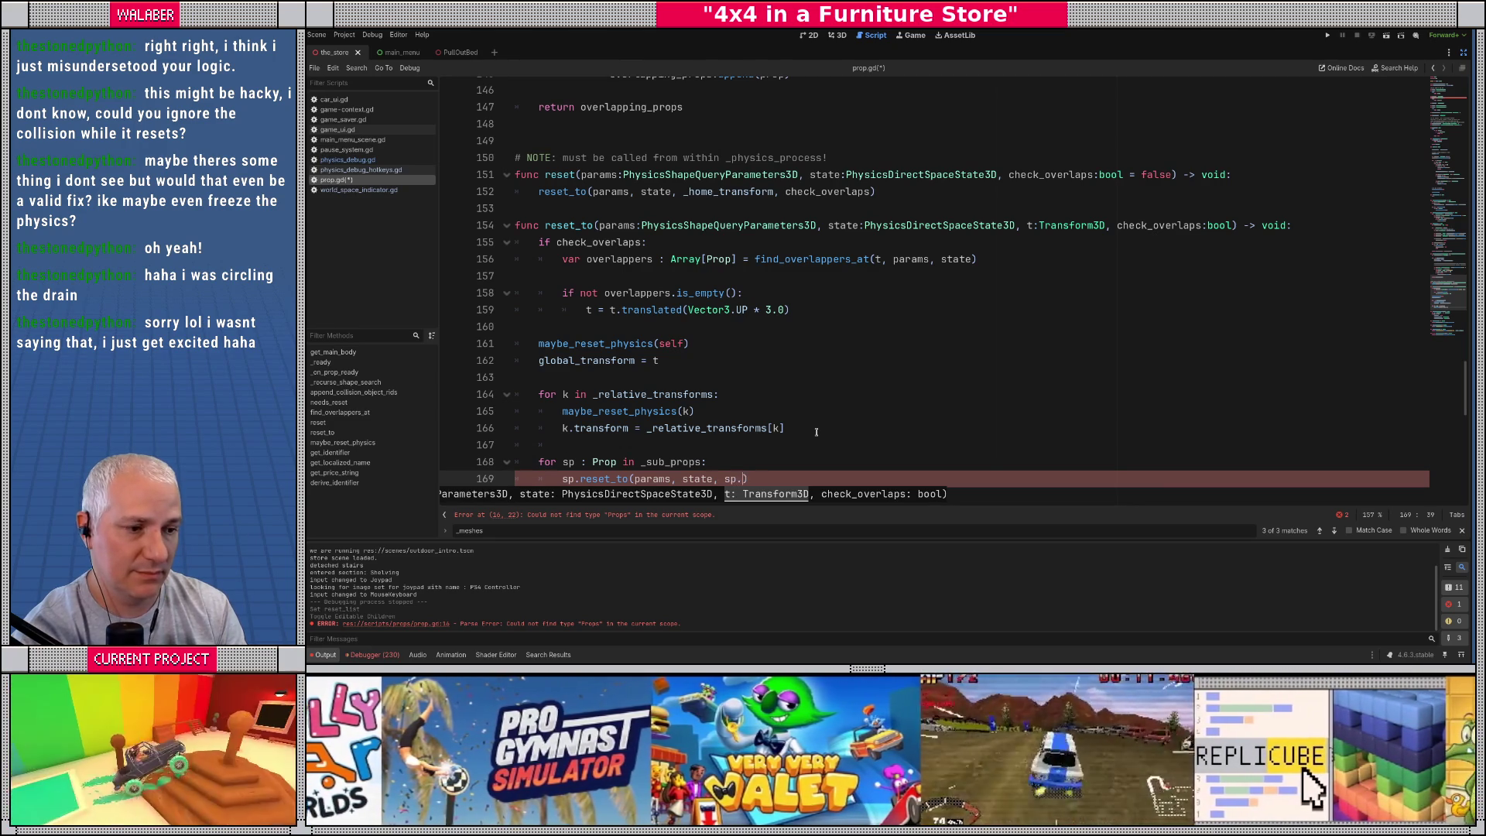
pyautogui.press('BackSpace')
pyautogui.press('BackSpace')
pyautogui.press('BackSpace')
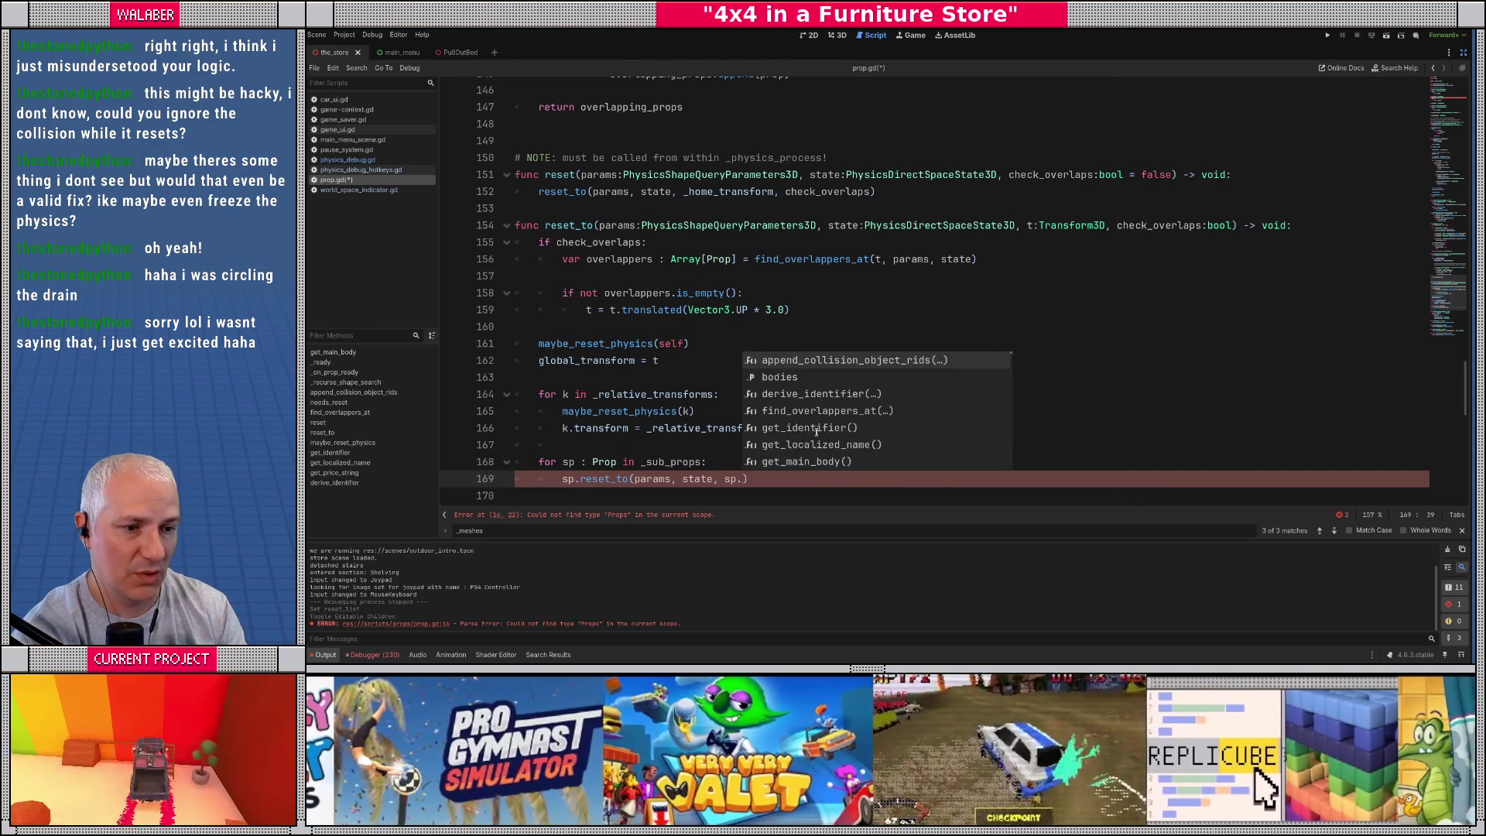
pyautogui.press('BackSpace')
pyautogui.press('BackSpace')
pyautogui.press('BackSpace')
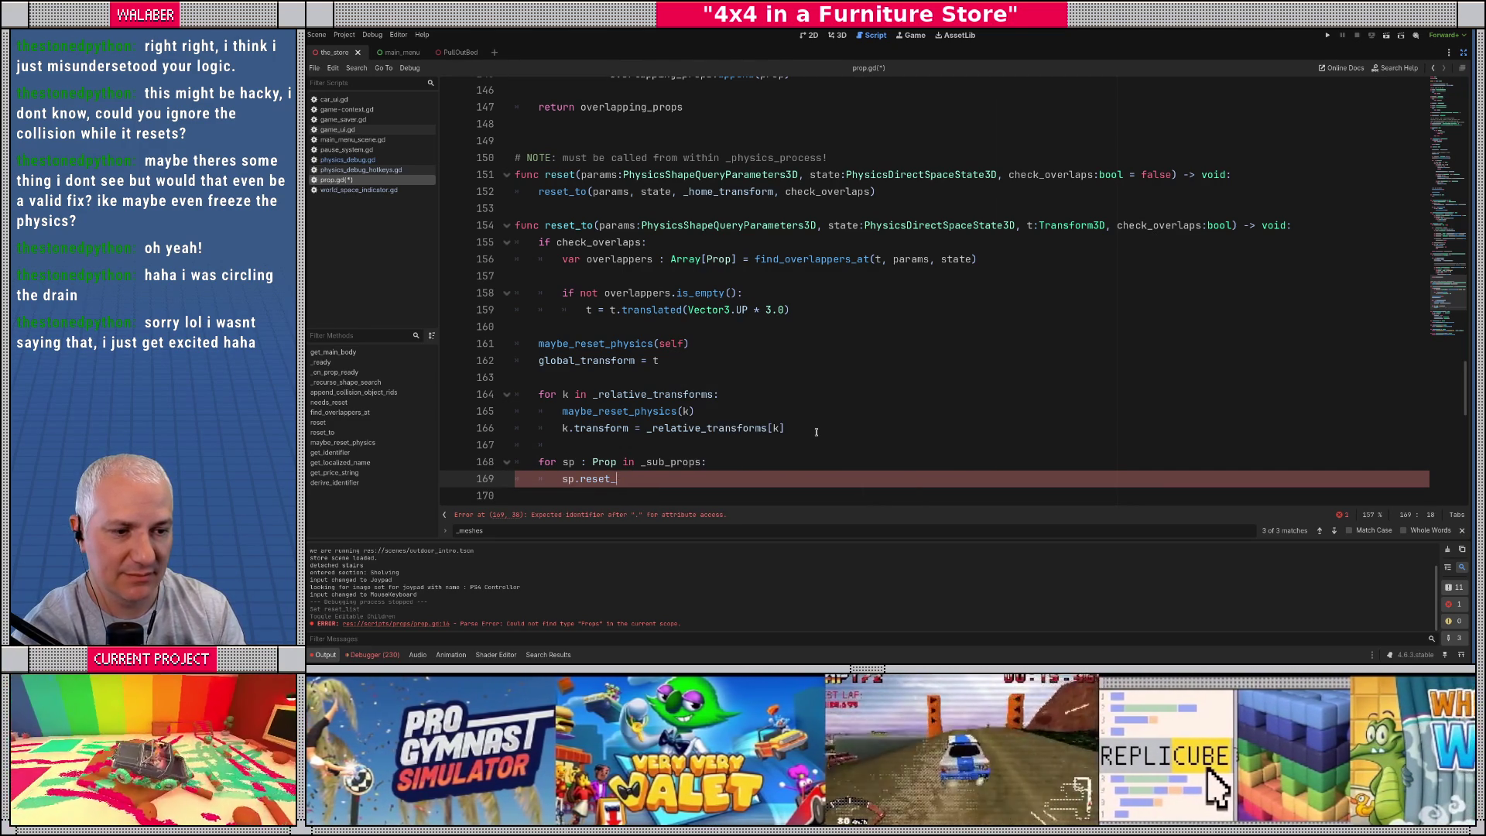
pyautogui.write('(')
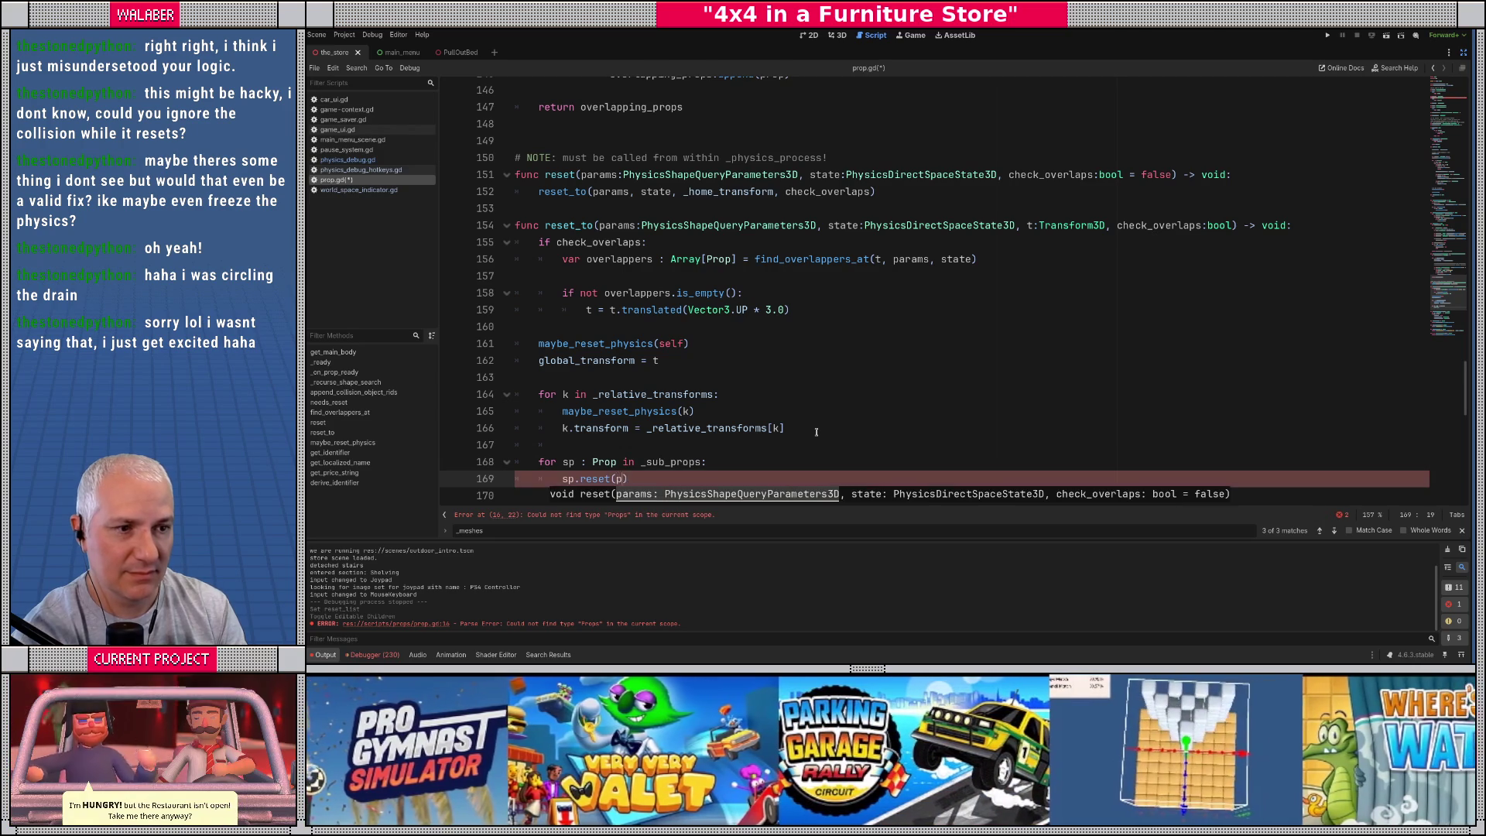
pyautogui.write('param')
pyautogui.press('Escape')
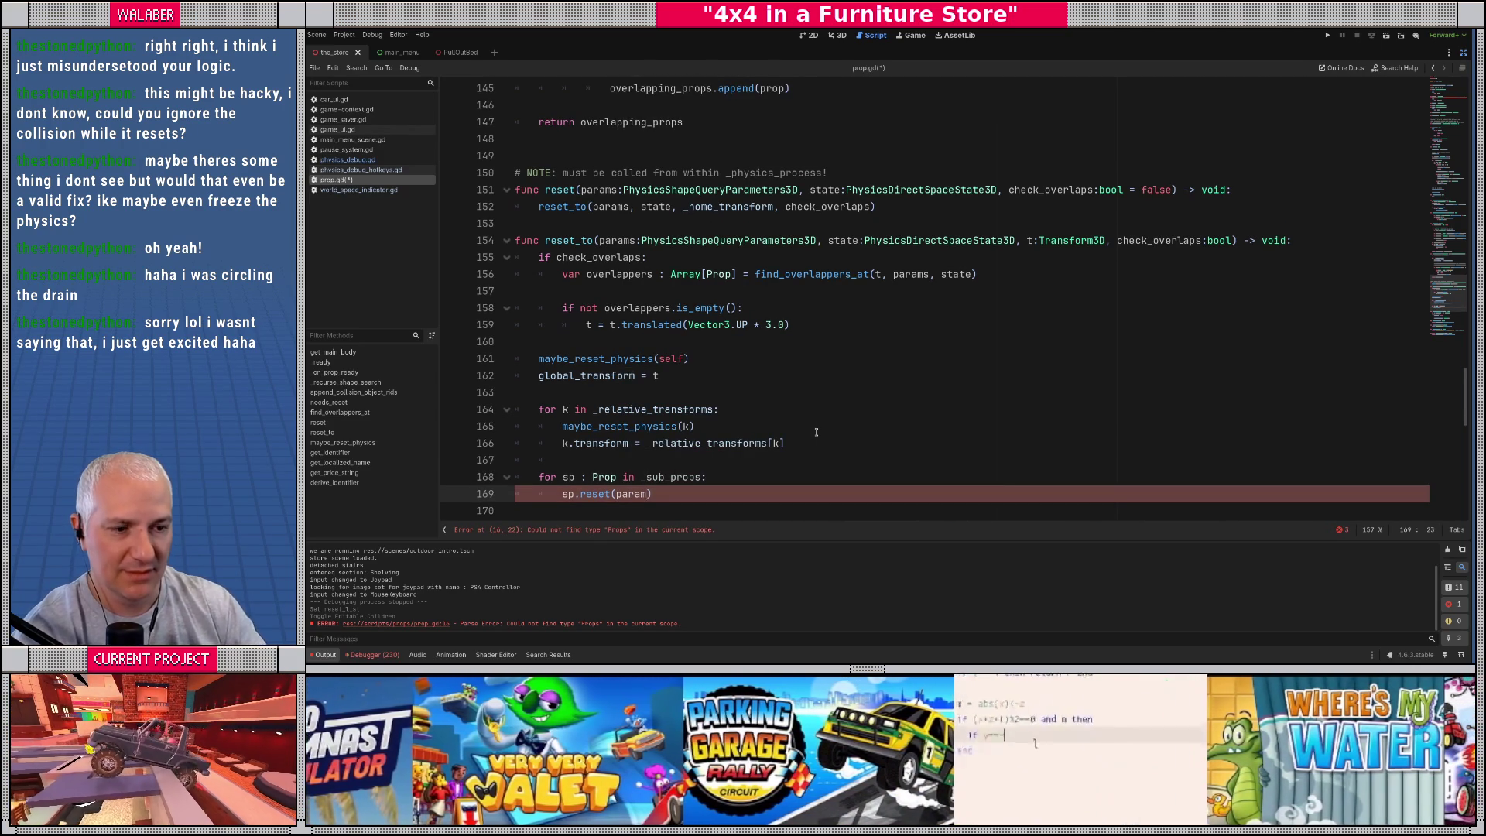
# Step: Move the sub-prop loop into reset() and call sp.reset(params, state, check_overlaps)
pyautogui.hotkey('shift', 'Home')
pyautogui.hotkey('shift', 'Up')
pyautogui.press('BackSpace')
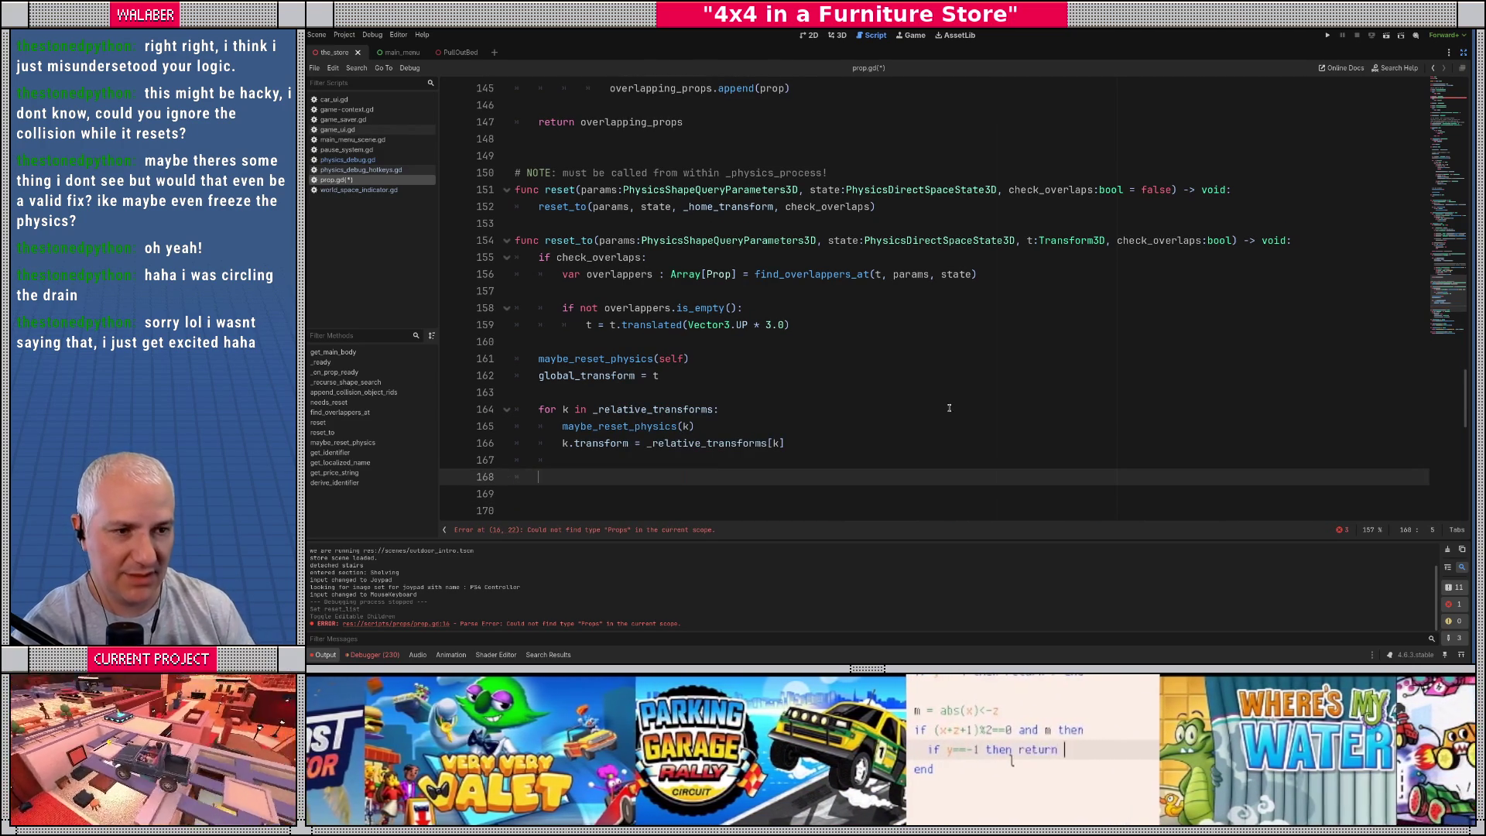
pyautogui.click(849, 207)
pyautogui.press('Down')
pyautogui.write('for sp : Prop in _sub_props: \t\tsp.reset(param)')
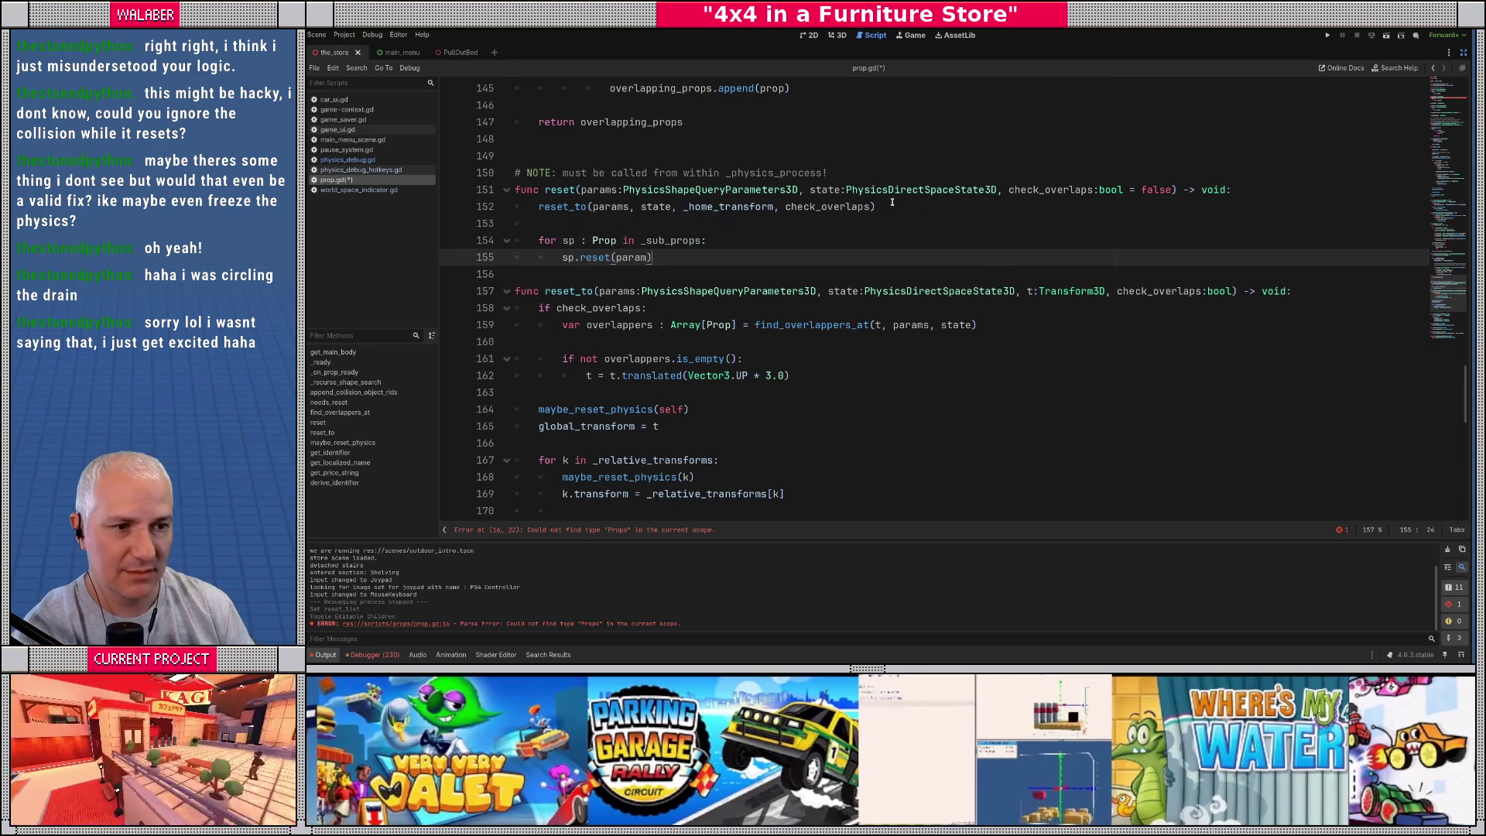
pyautogui.write('s, state,')
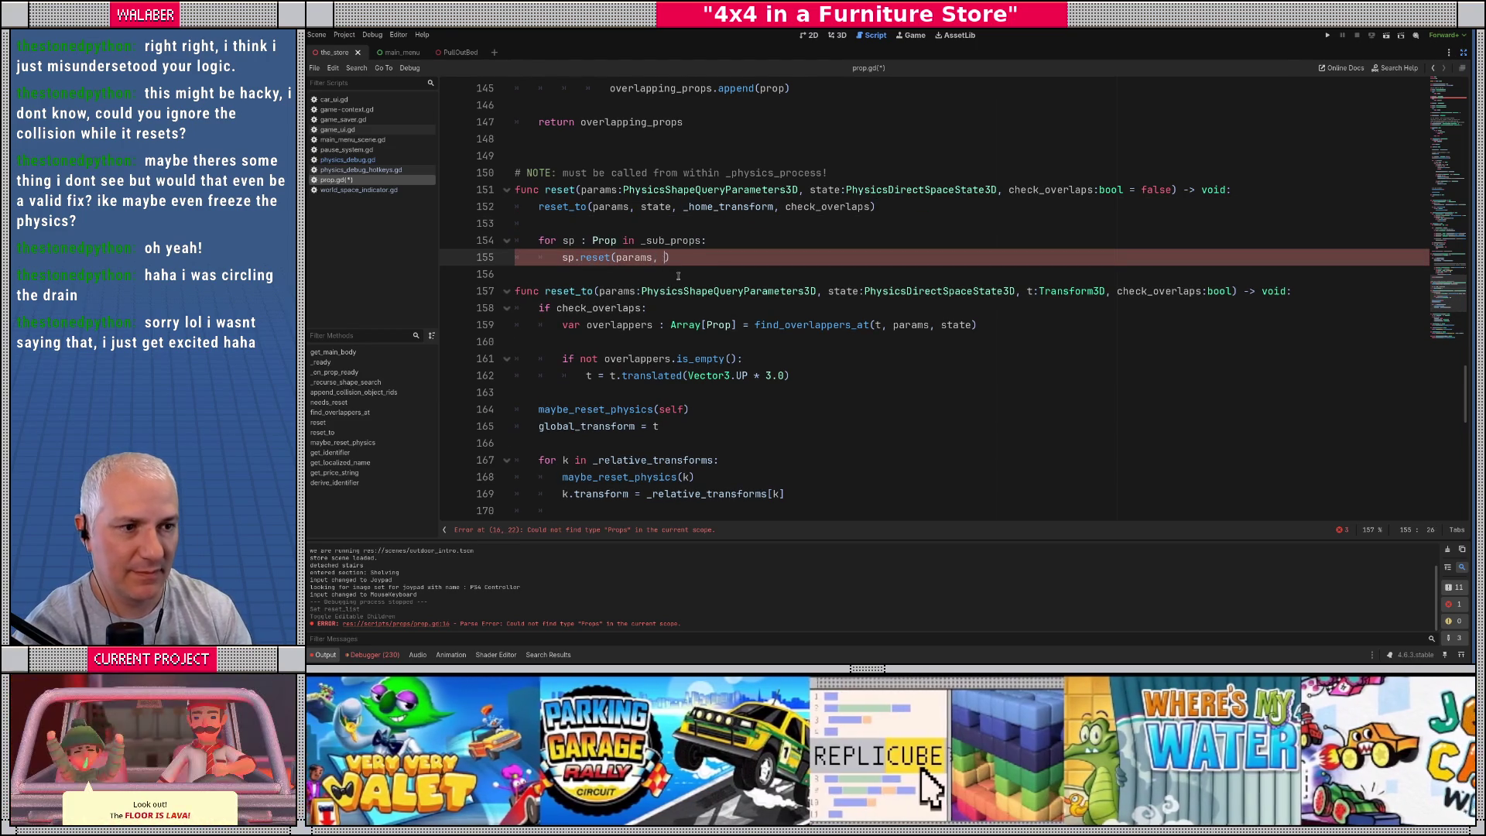
pyautogui.press('Escape')
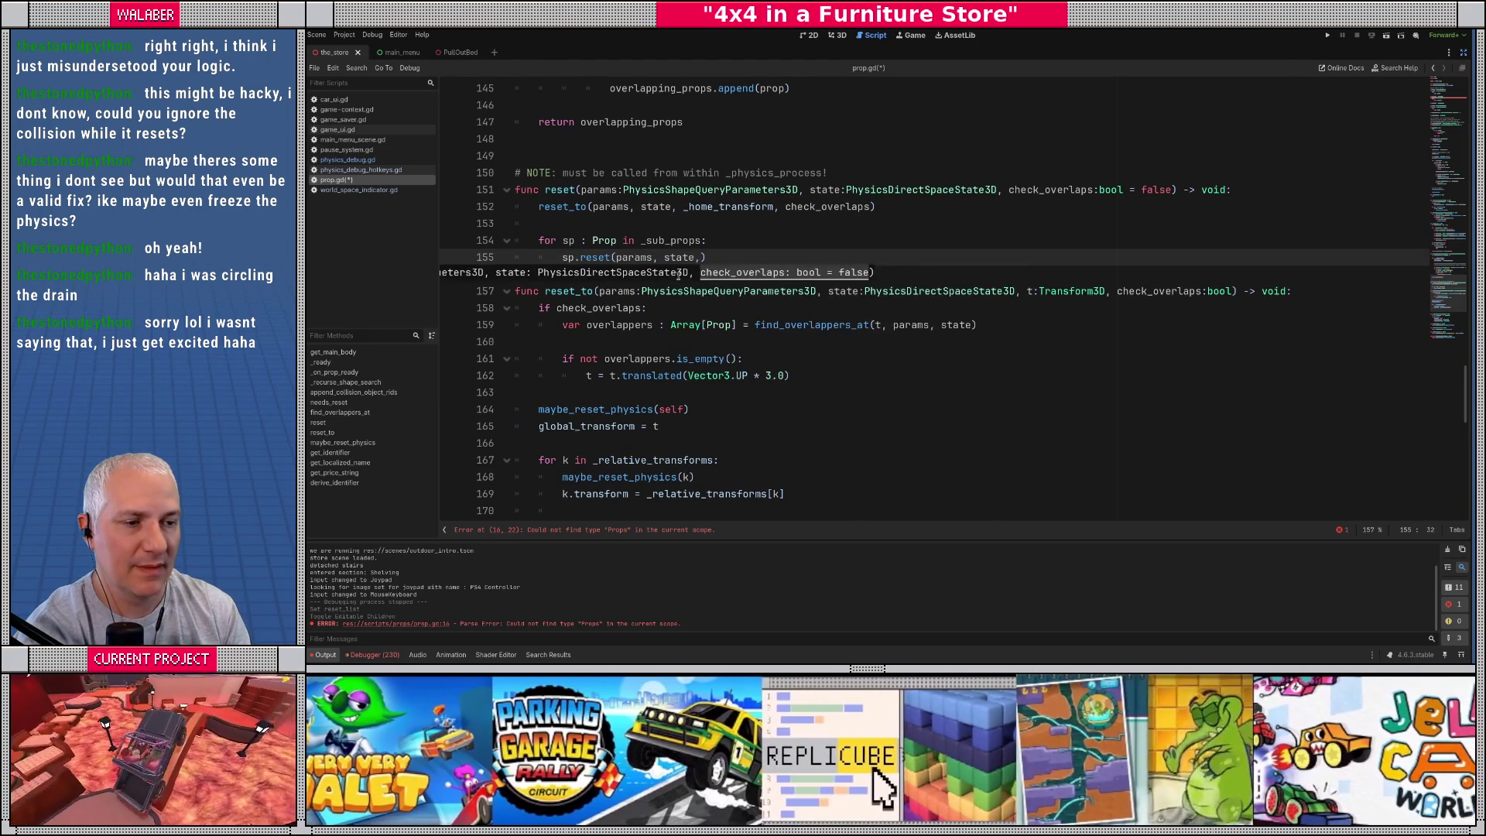
pyautogui.write('che')
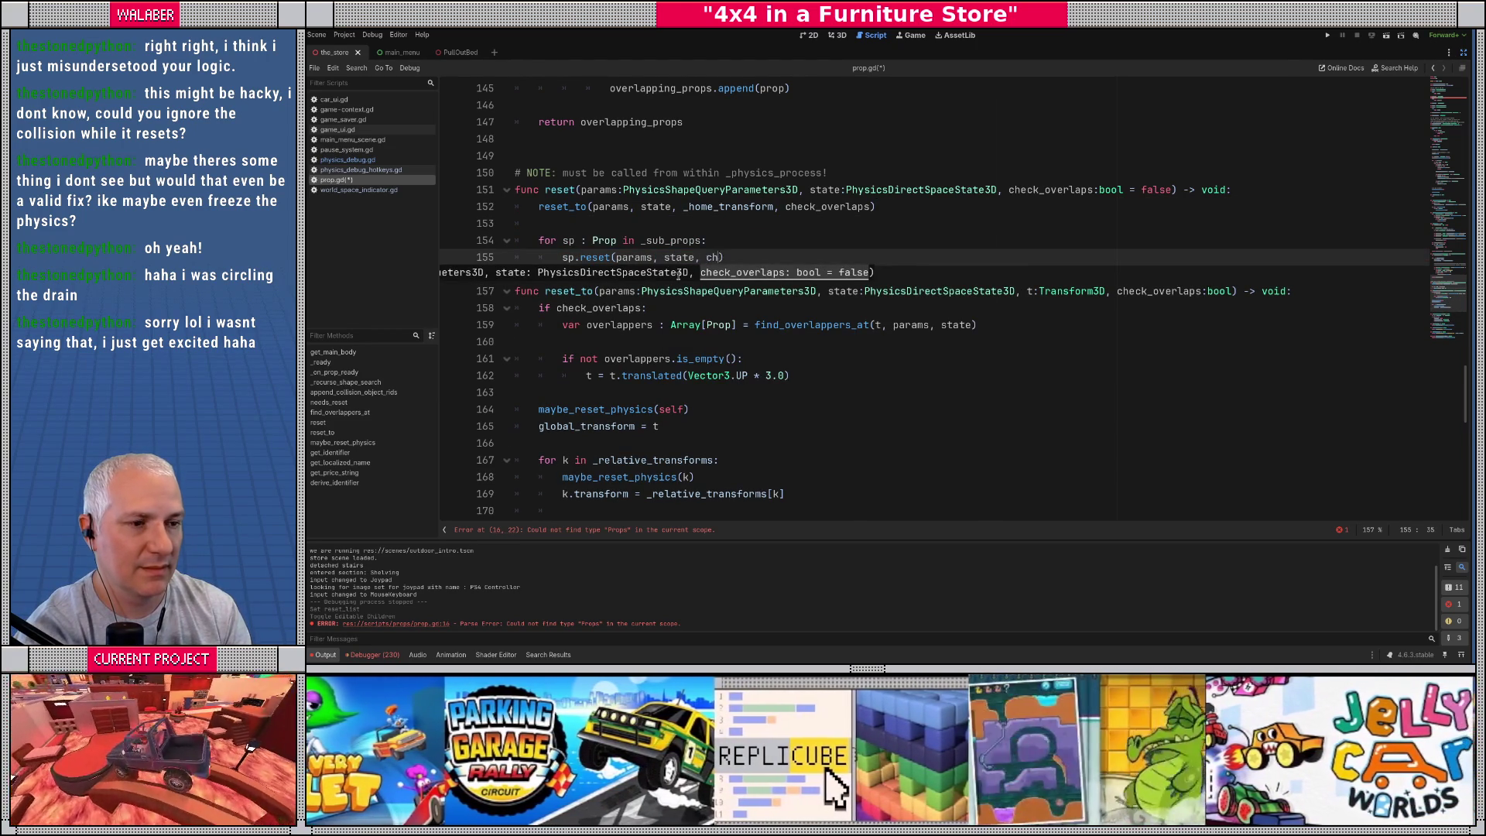
pyautogui.press('Return')
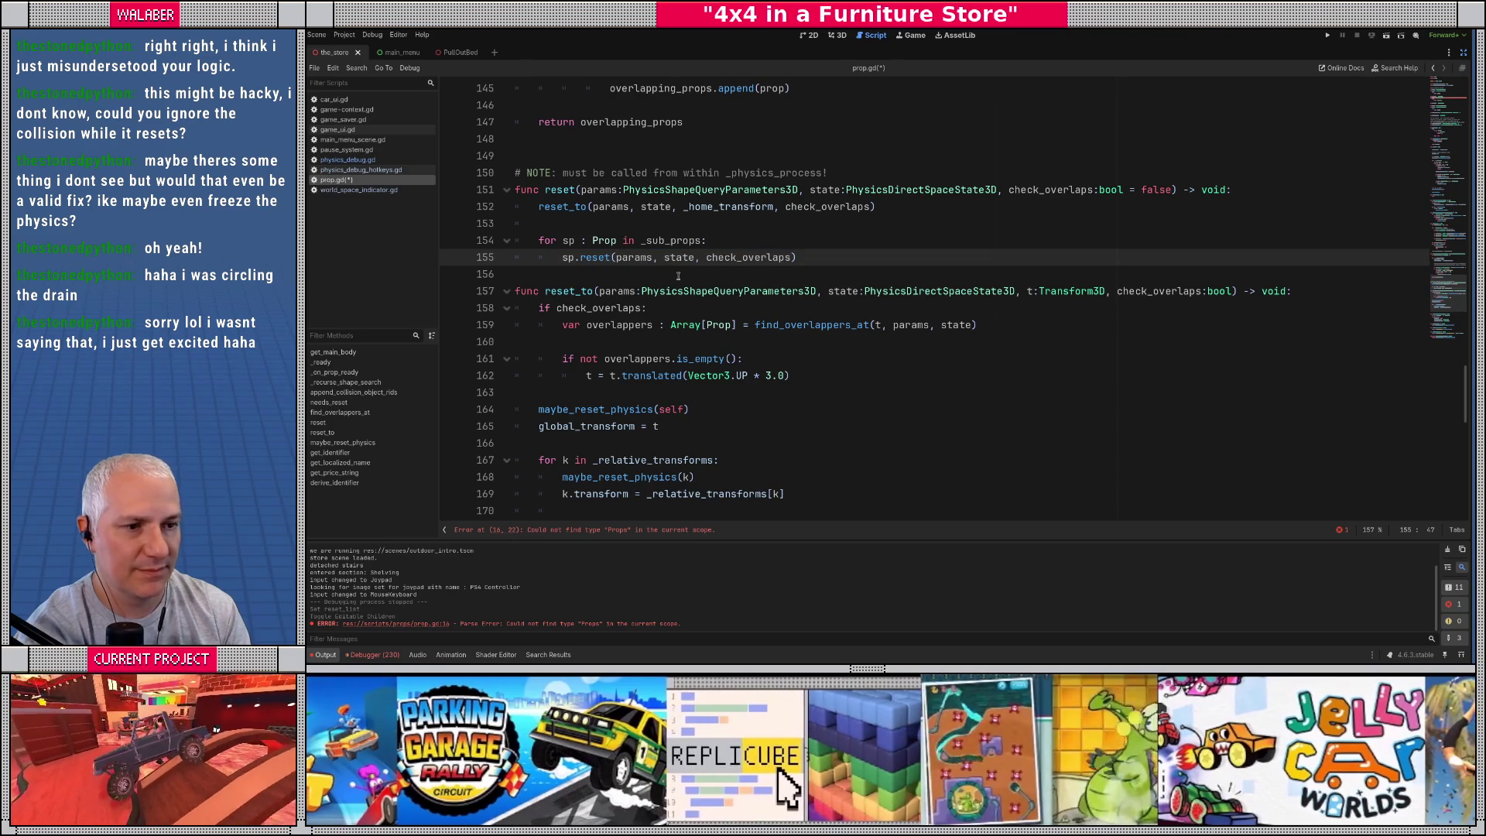
# Step: Fix the 'Props' typo to 'Prop' on line 16 and save the script
pyautogui.hotkey('ctrl', 's')
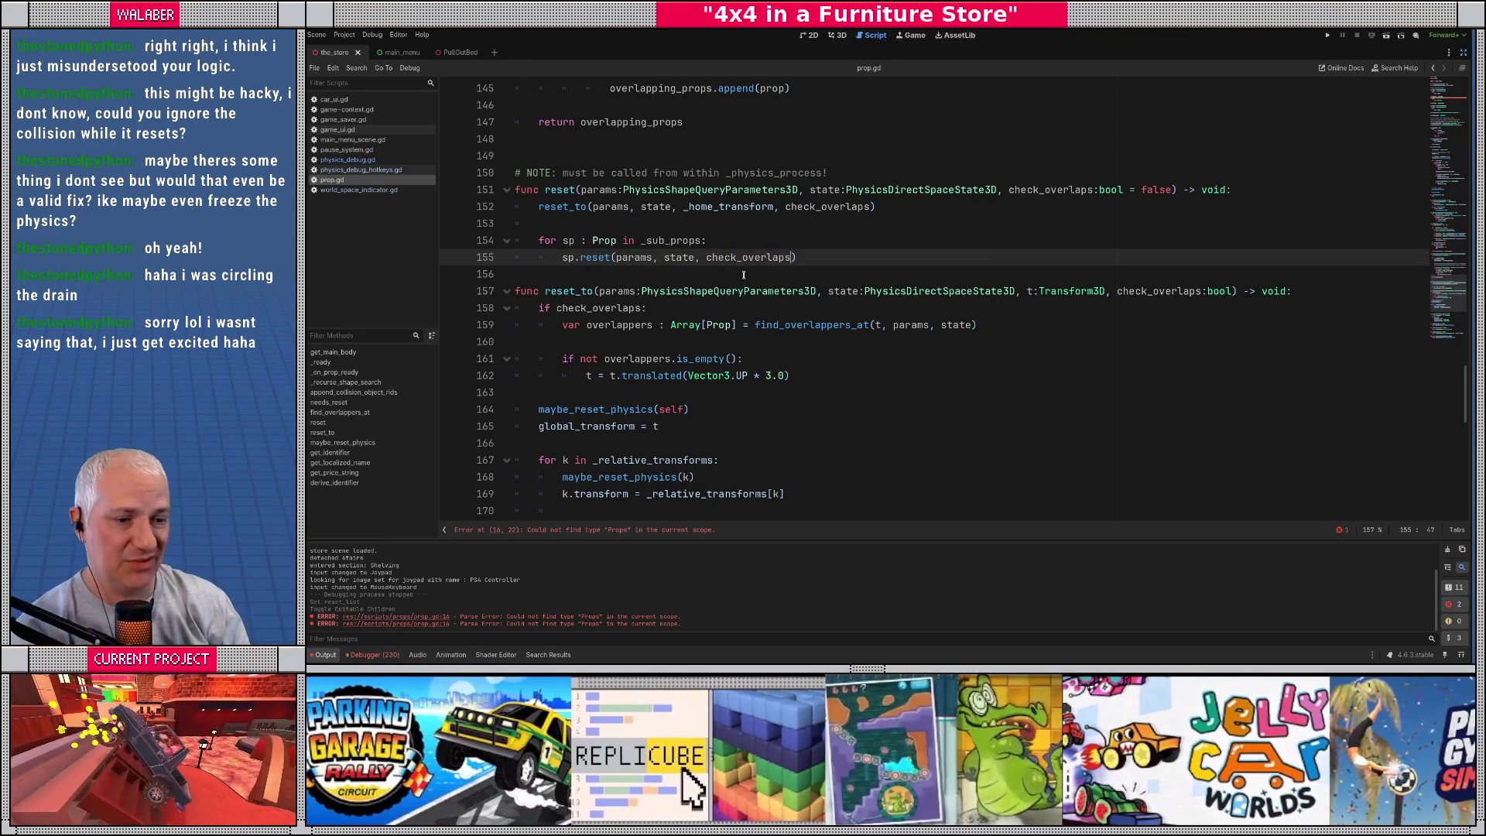
pyautogui.scroll(-3, 739, 276)
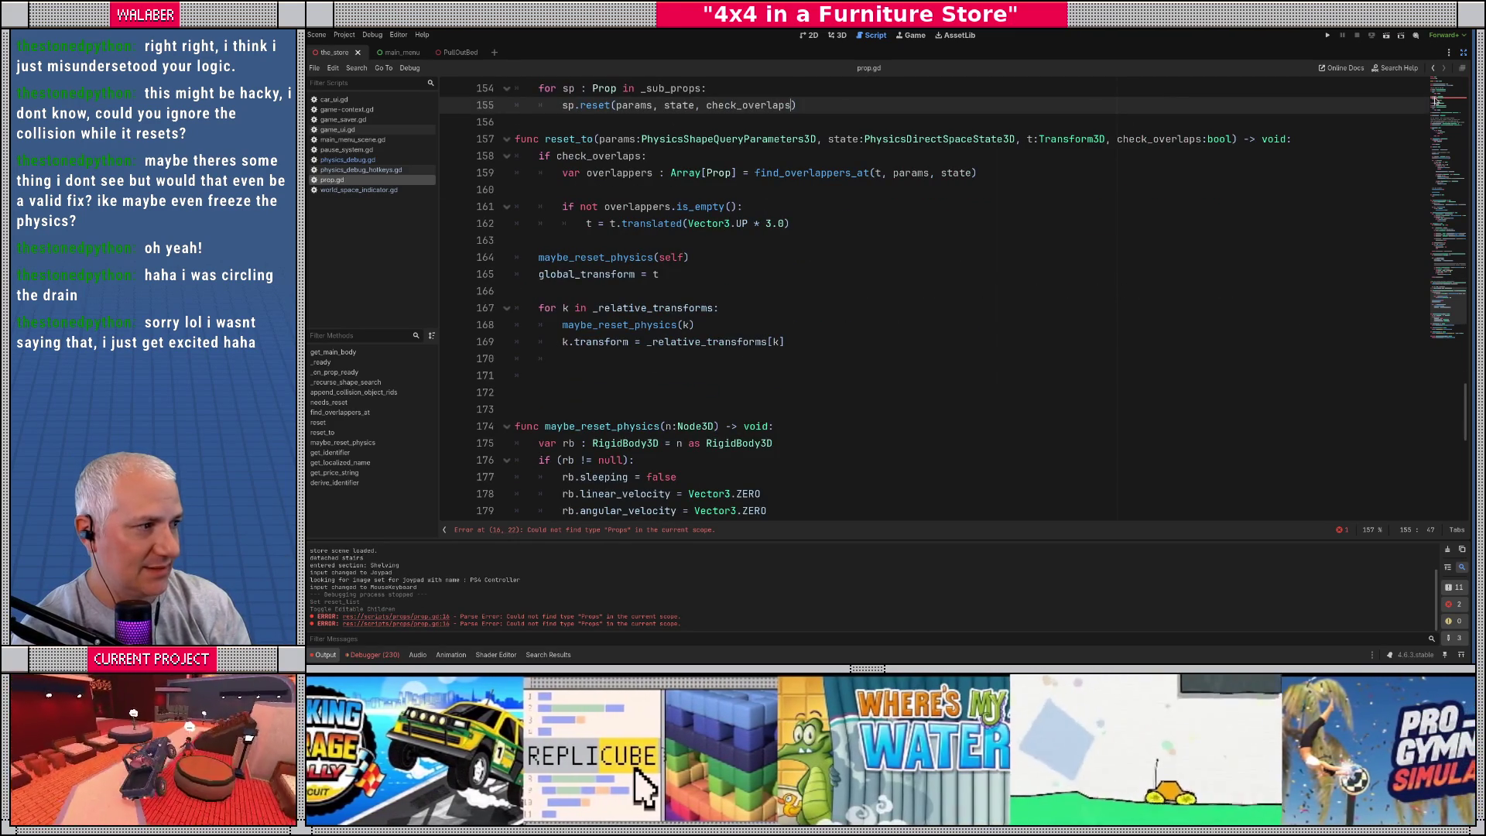
pyautogui.click(1436, 100)
pyautogui.click(678, 325)
pyautogui.press('BackSpace')
pyautogui.hotkey('ctrl', 's')
# Step: Run the game with F5 to test the sub-prop reset fix
pyautogui.click(741, 291)
pyautogui.click(1447, 280)
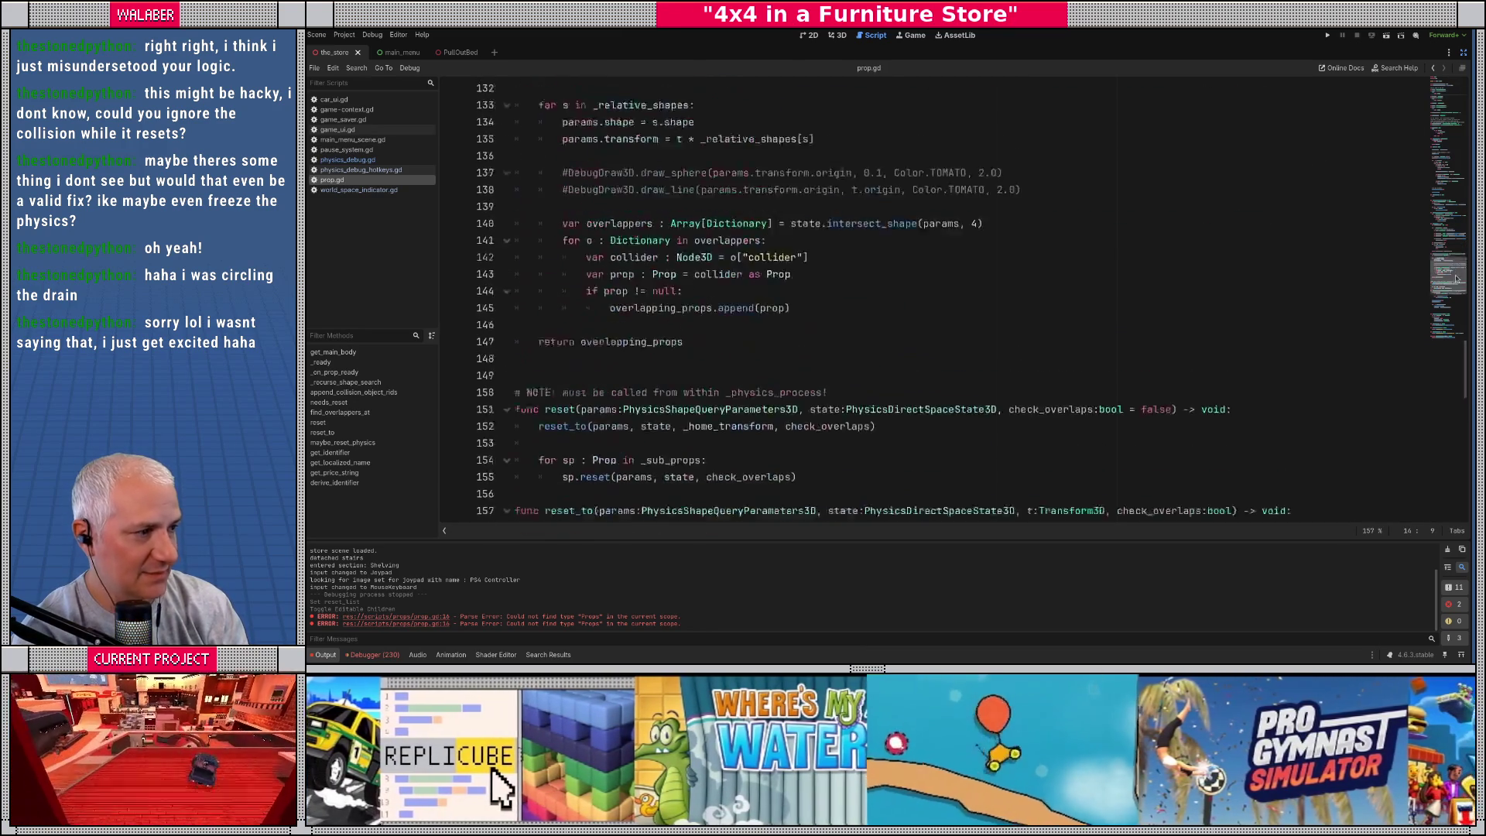
pyautogui.click(842, 276)
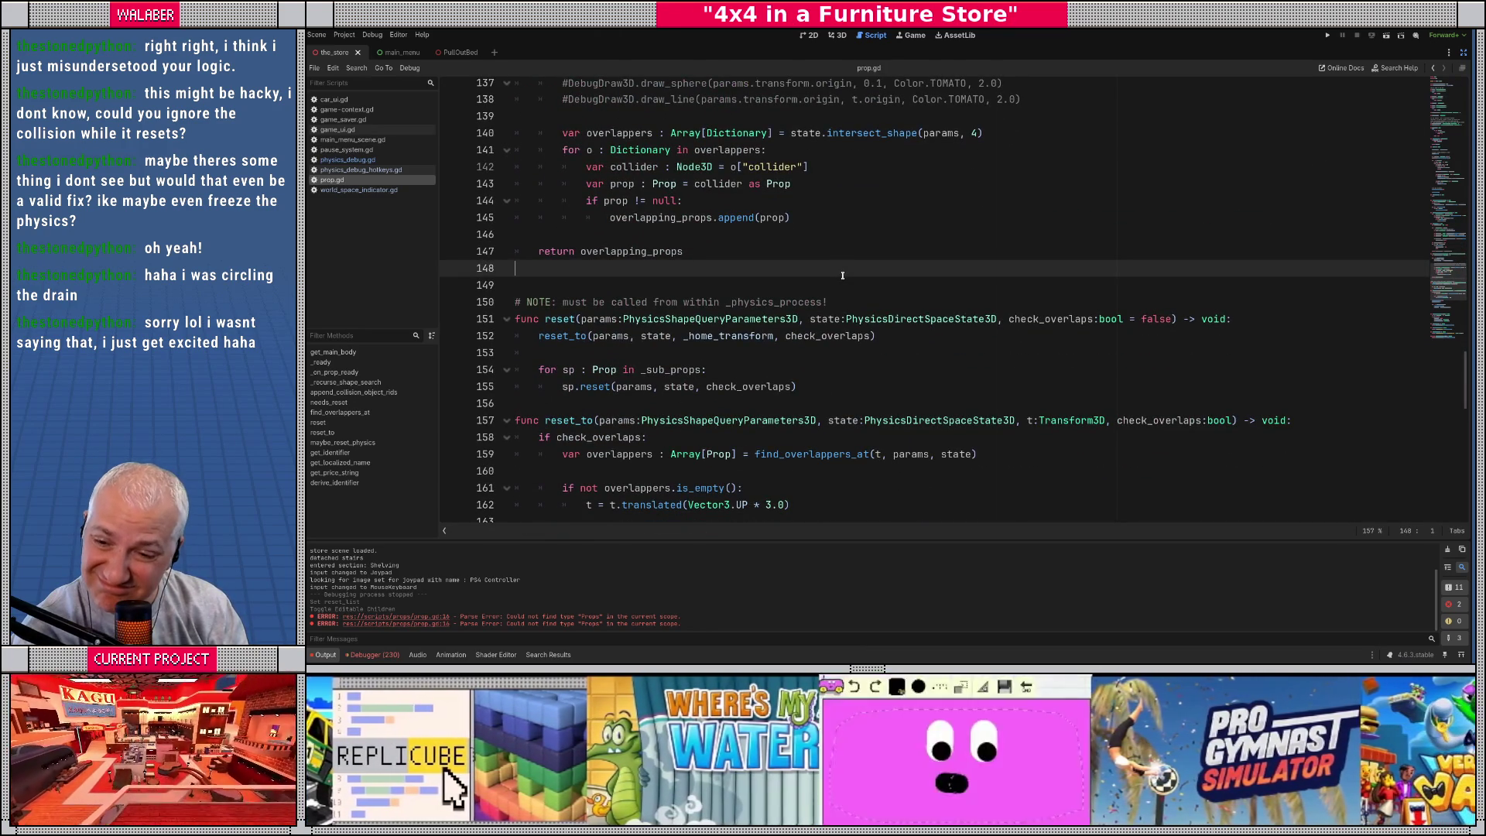
pyautogui.press('F5')
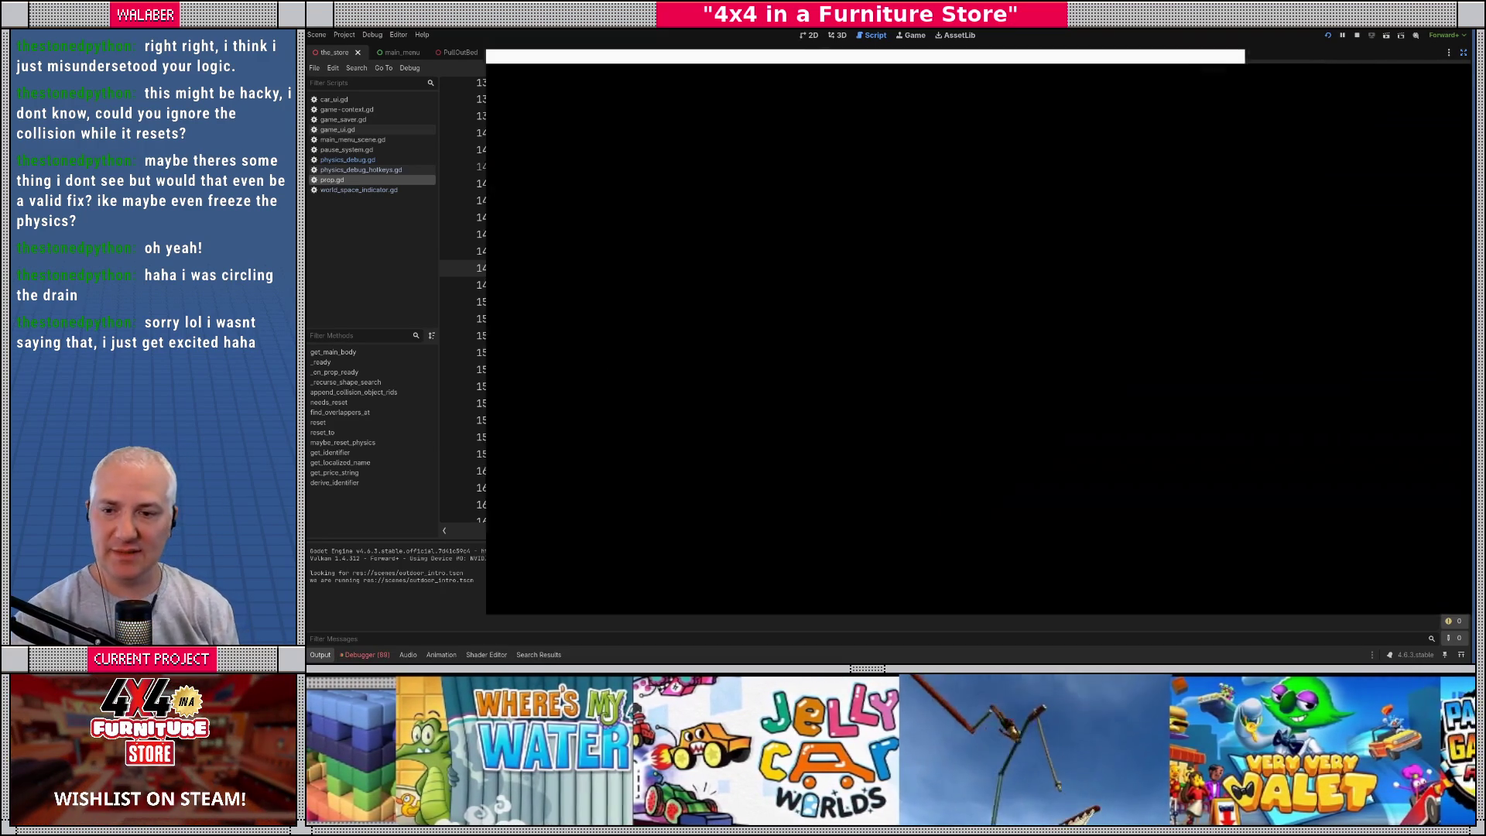
# Step: Continue the saved game, inspect the empty _bodies at the line 50 break, then stop debugging
pyautogui.press('Return')
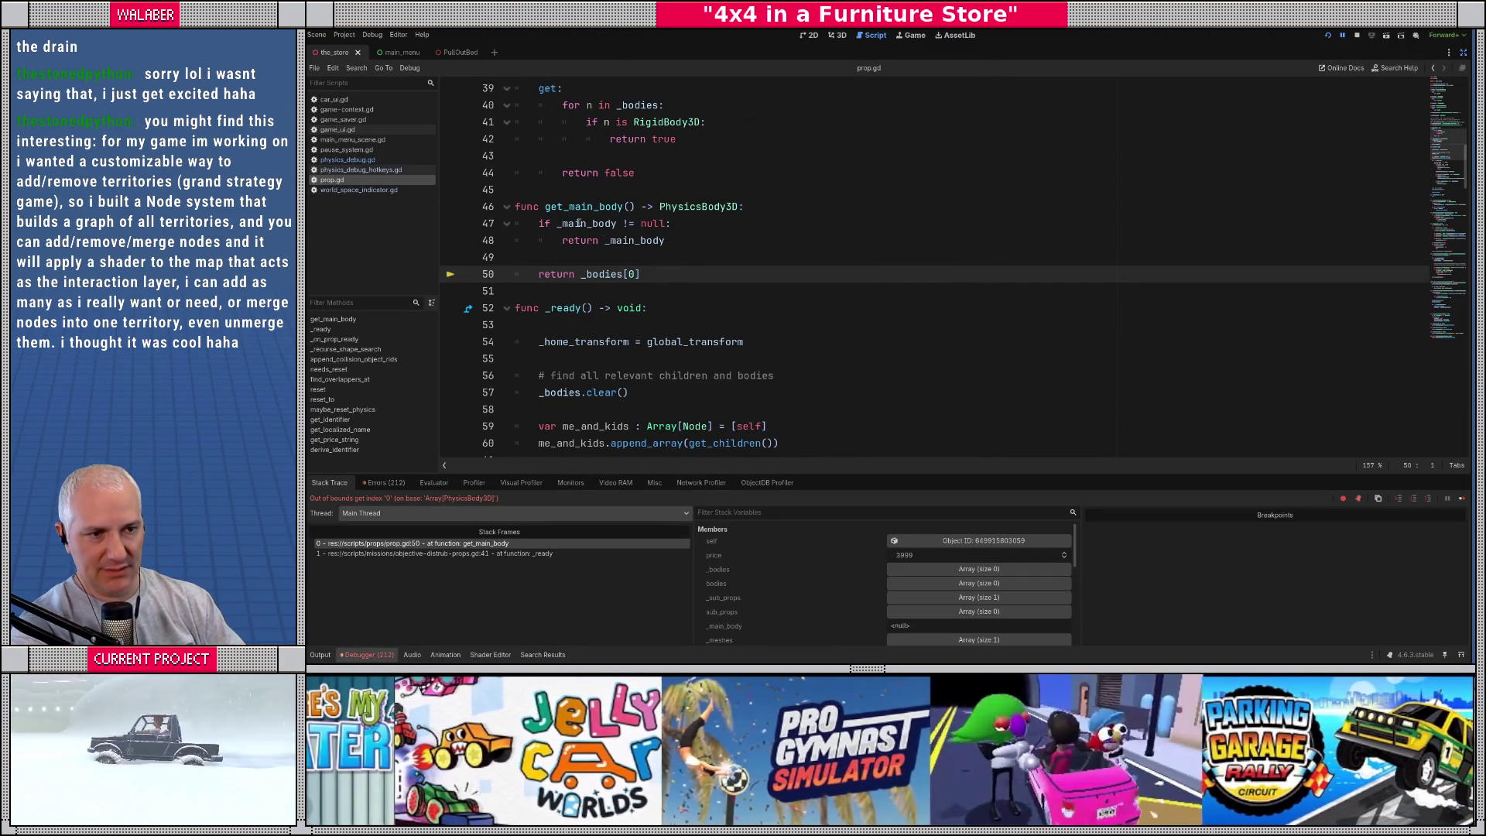
pyautogui.moveTo(614, 276)
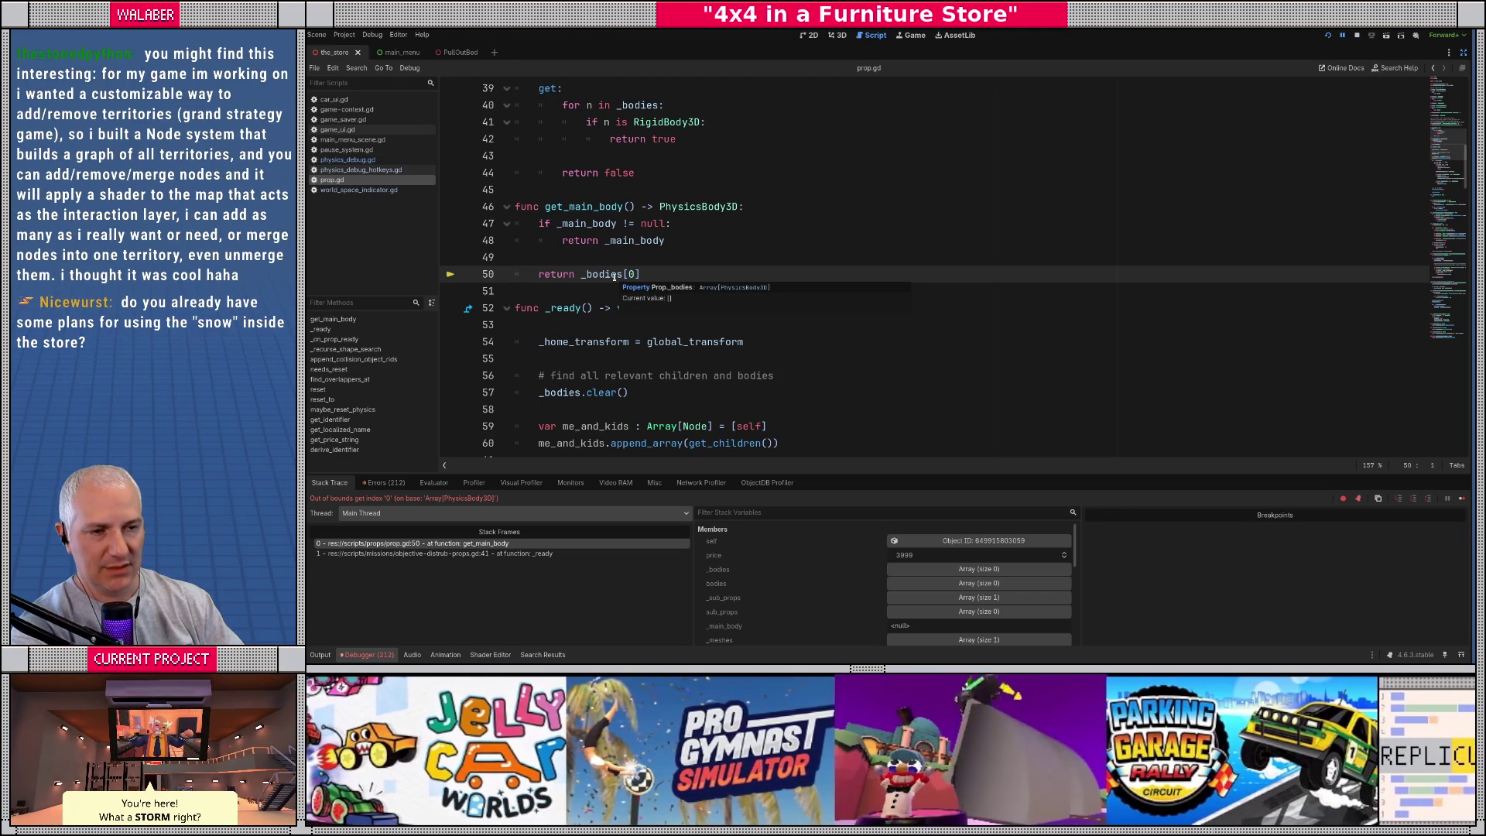
pyautogui.click(1357, 36)
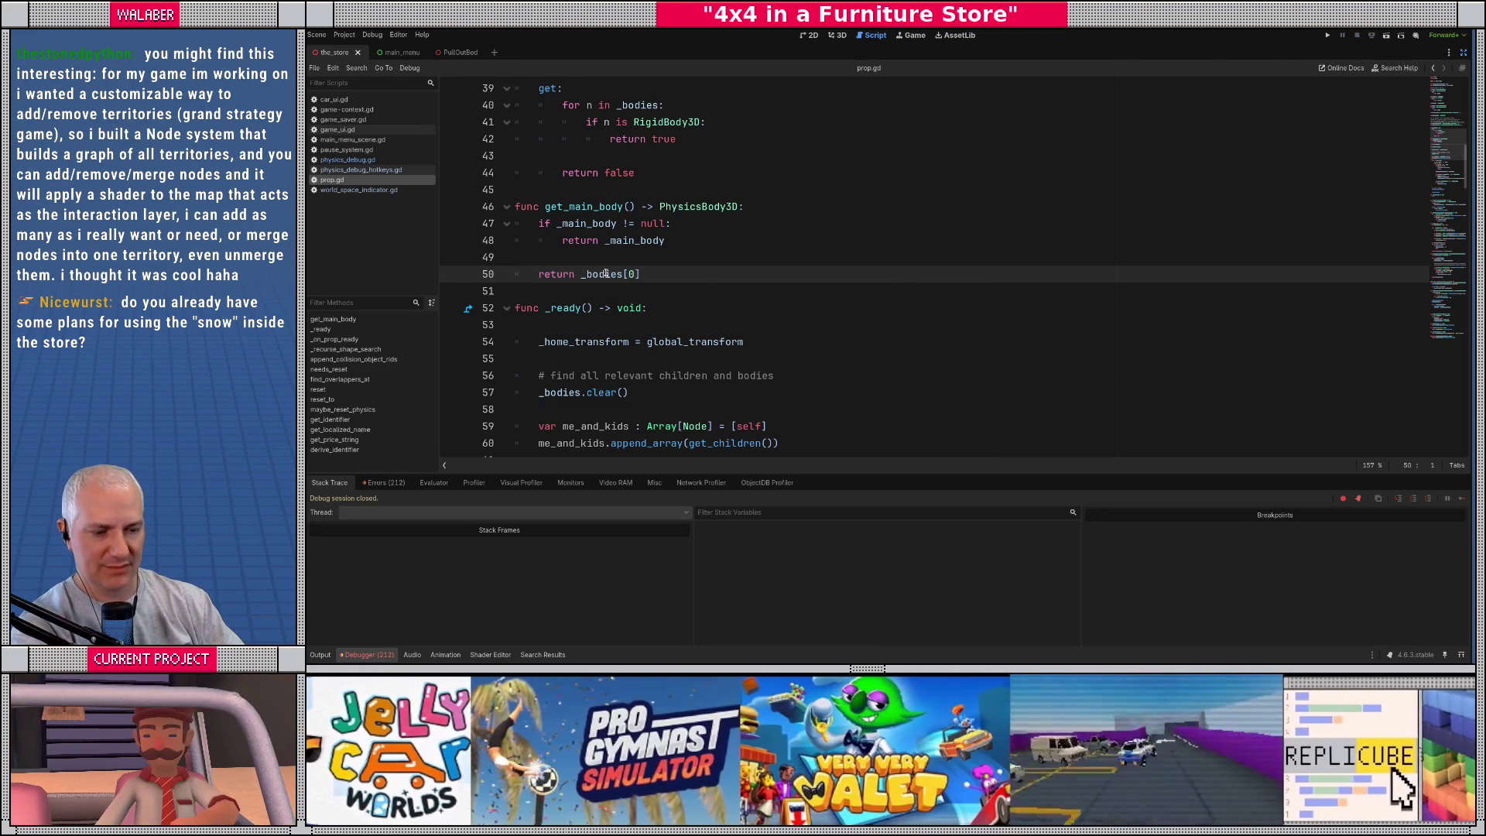
# Step: Search prop.gd for every occurrence of _bodies
pyautogui.doubleClick(606, 274)
pyautogui.hotkey('ctrl', 'f')
pyautogui.press('Return')
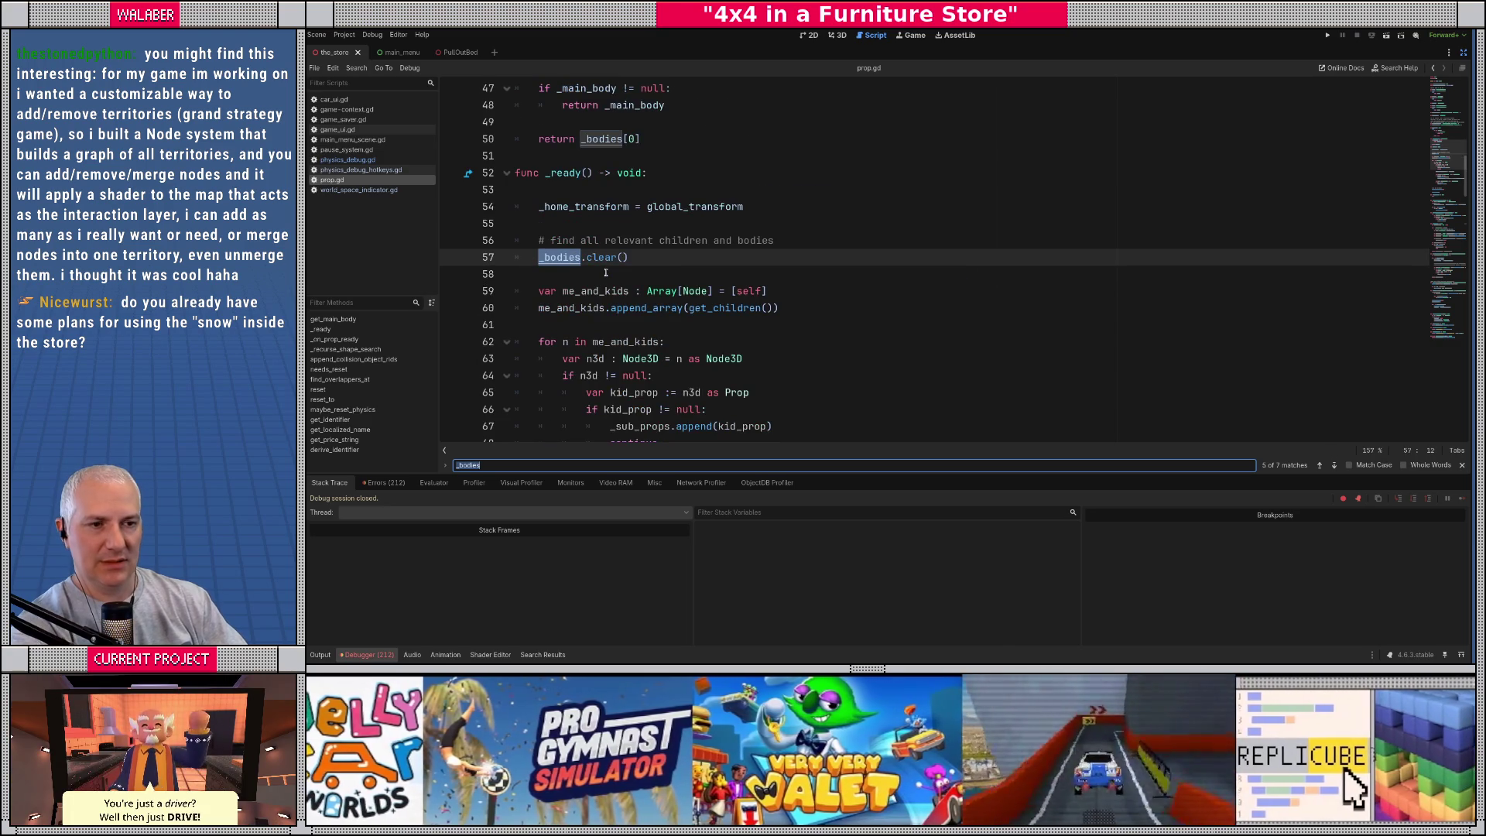
pyautogui.press('Return')
pyautogui.scroll(2, 606, 272)
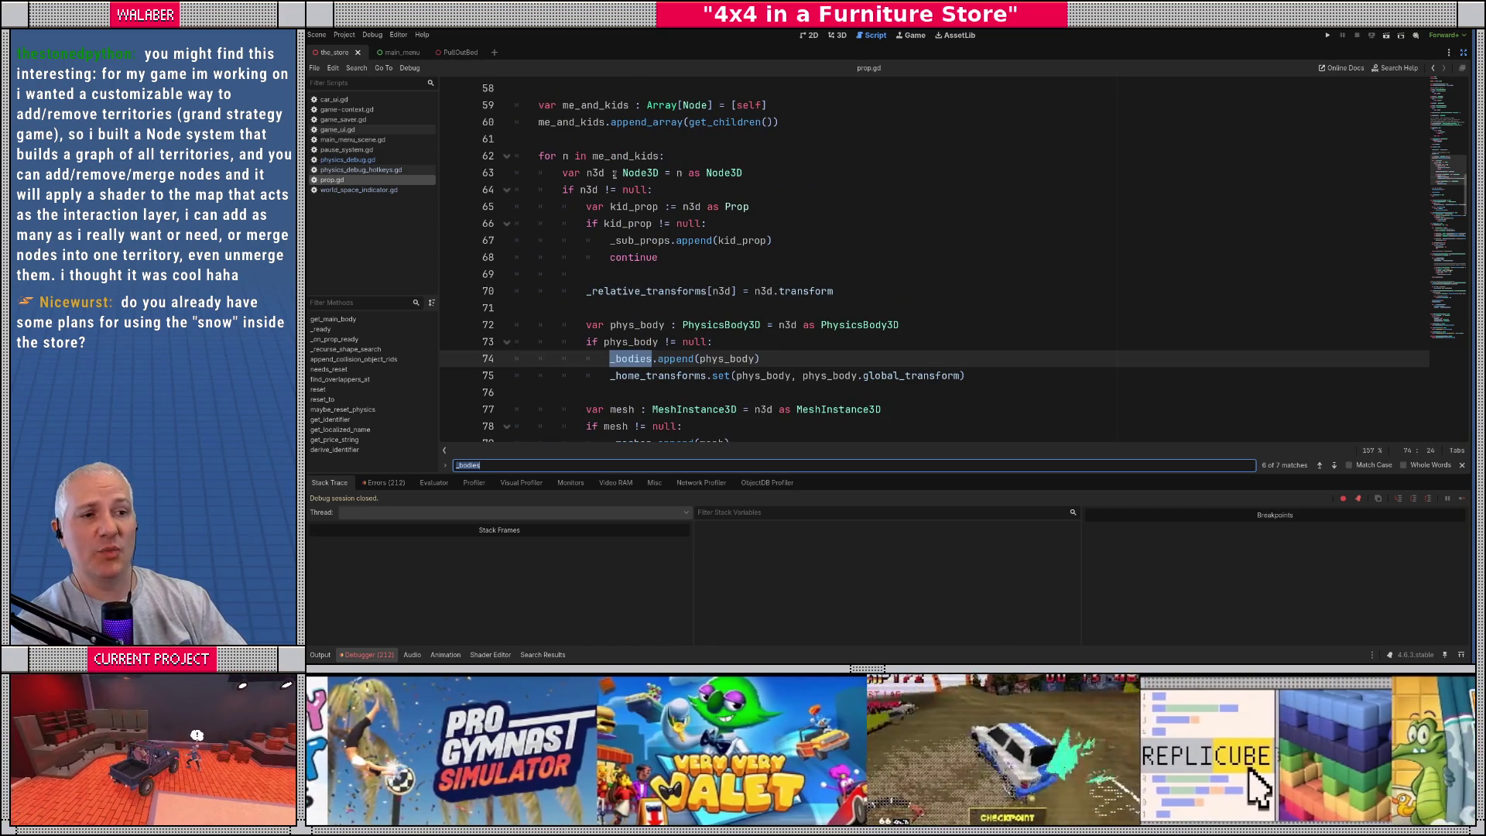
# Step: Insert an 'if n3d != self:' check above the kid_prop declaration in _ready
pyautogui.click(619, 155)
pyautogui.doubleClick(623, 155)
pyautogui.click(654, 190)
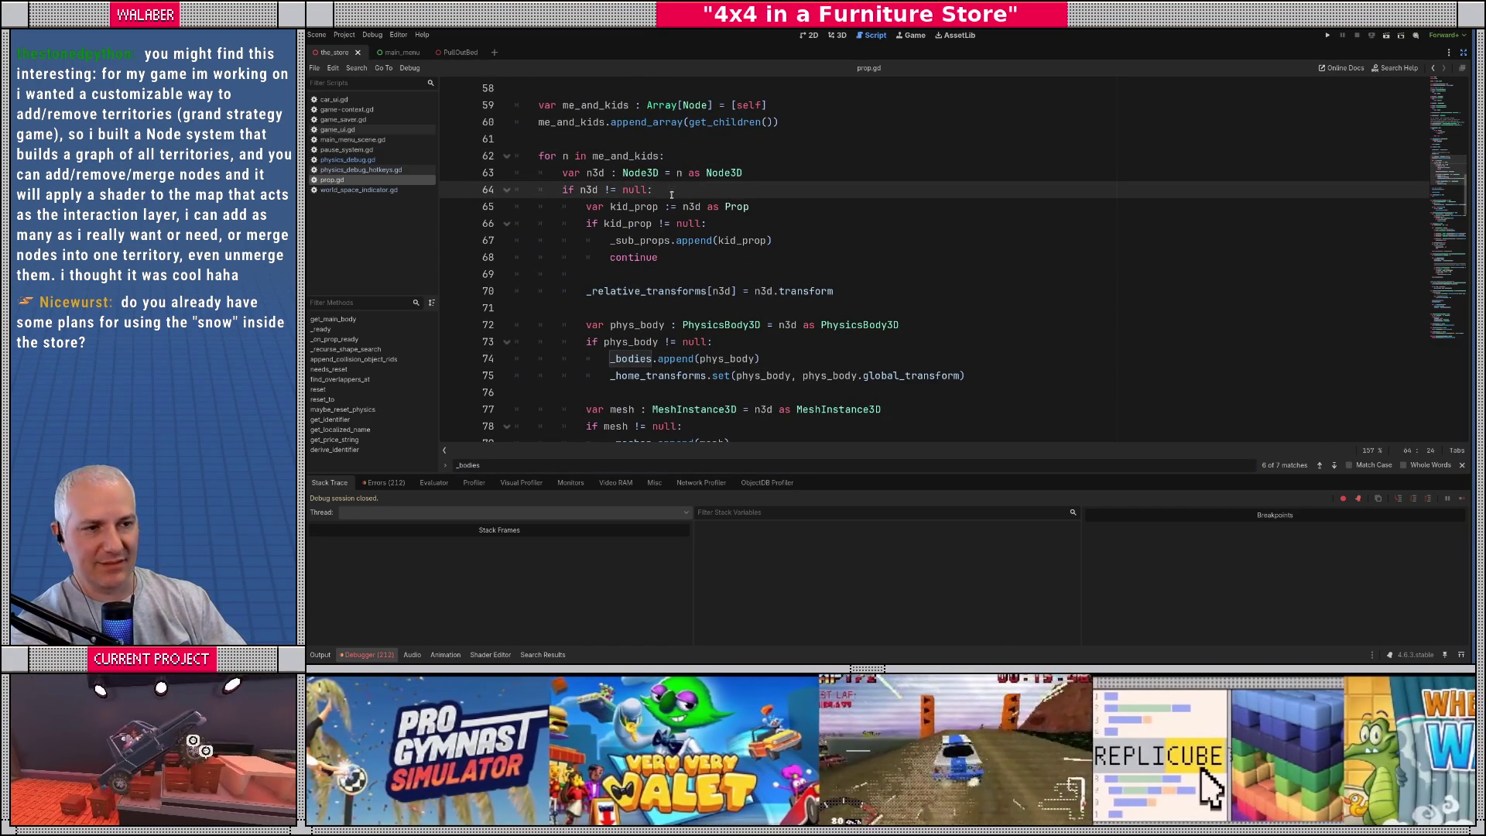
pyautogui.click(682, 207)
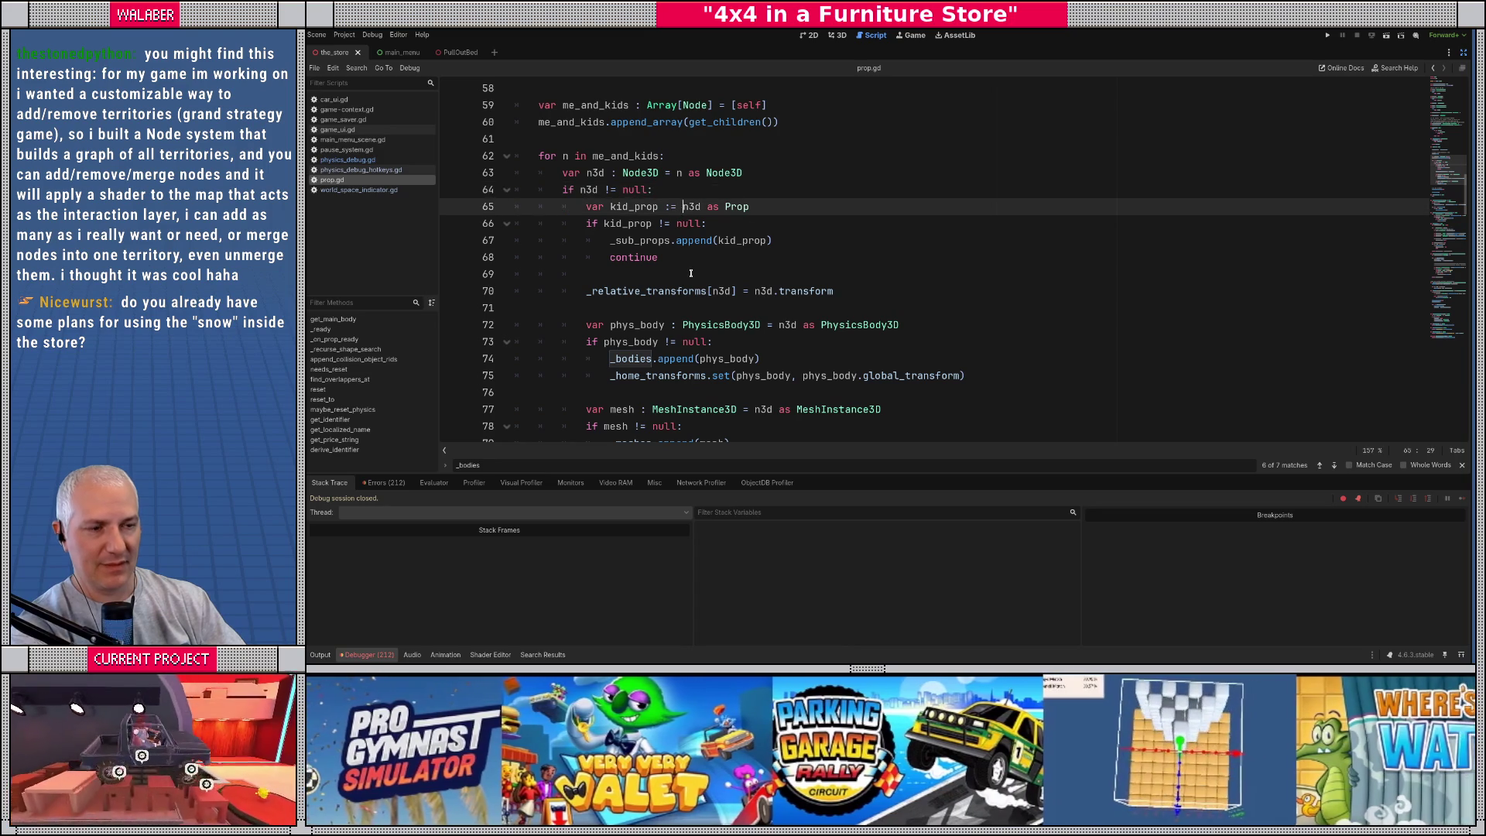
pyautogui.click(771, 208)
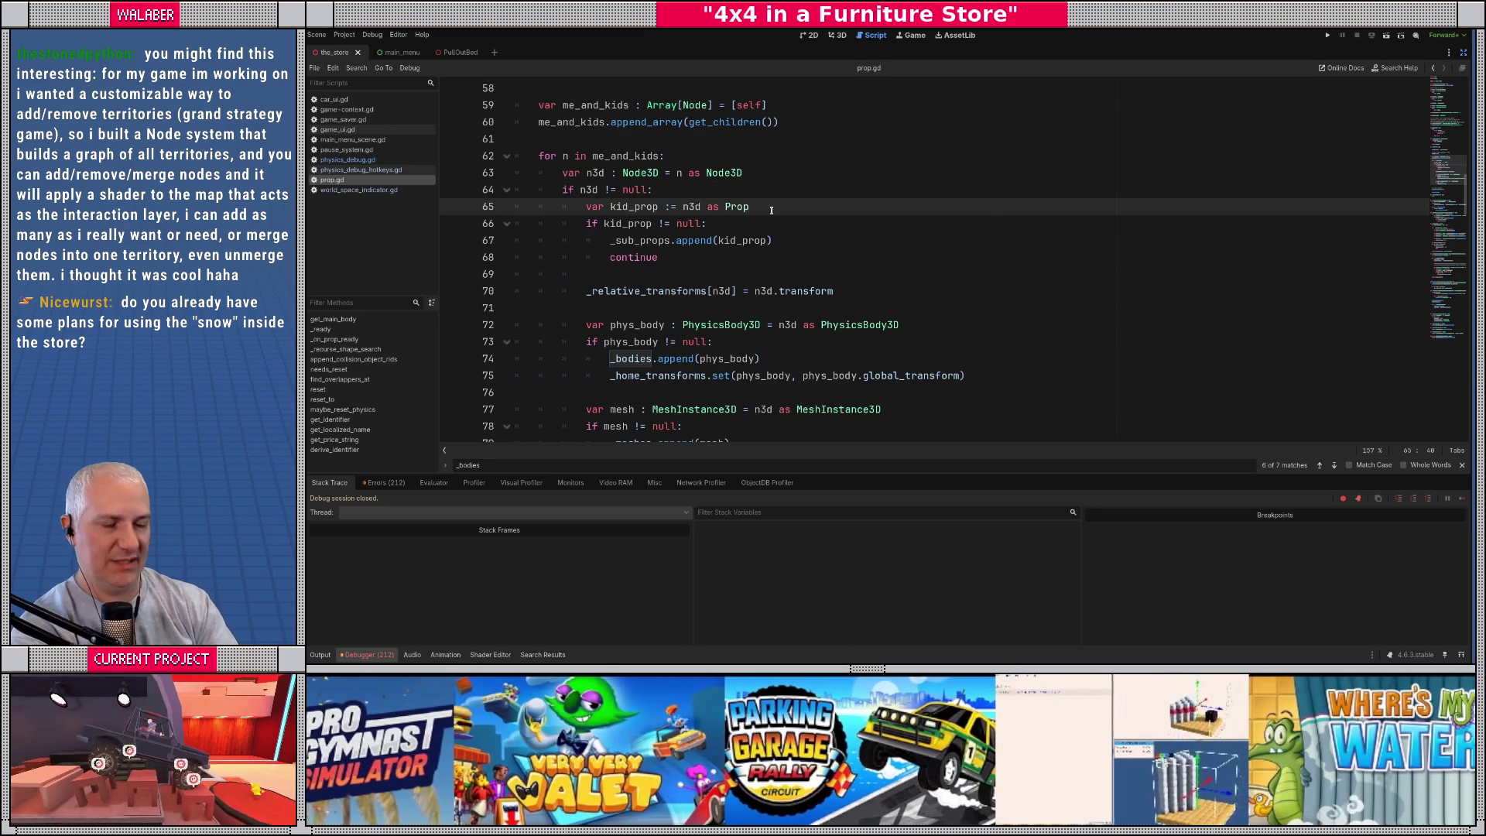
pyautogui.press('Return')
pyautogui.press('Up')
pyautogui.press('Return')
pyautogui.press('Up')
pyautogui.write('if n3d !=')
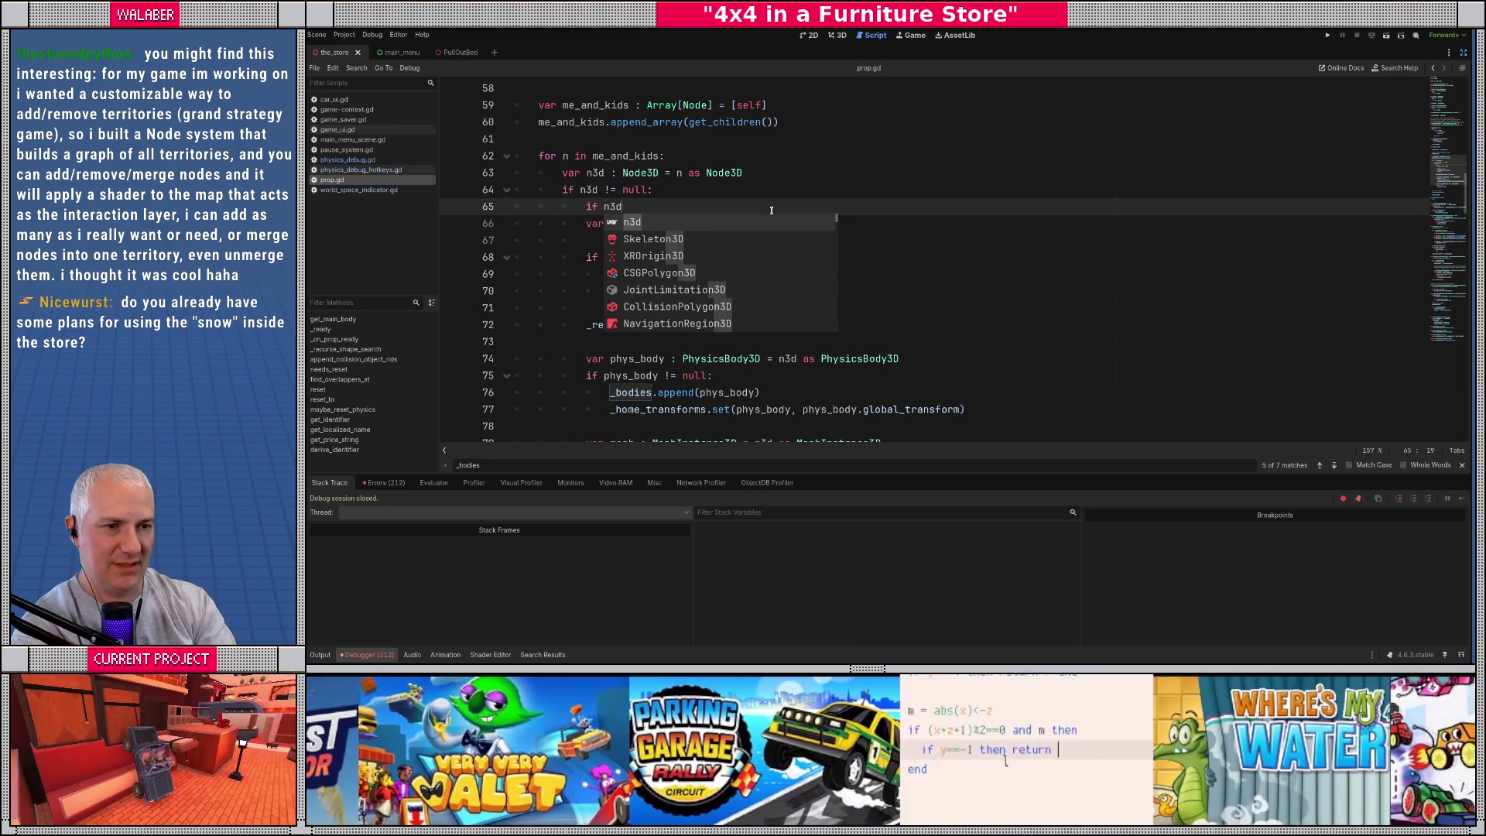
pyautogui.write('lf:')
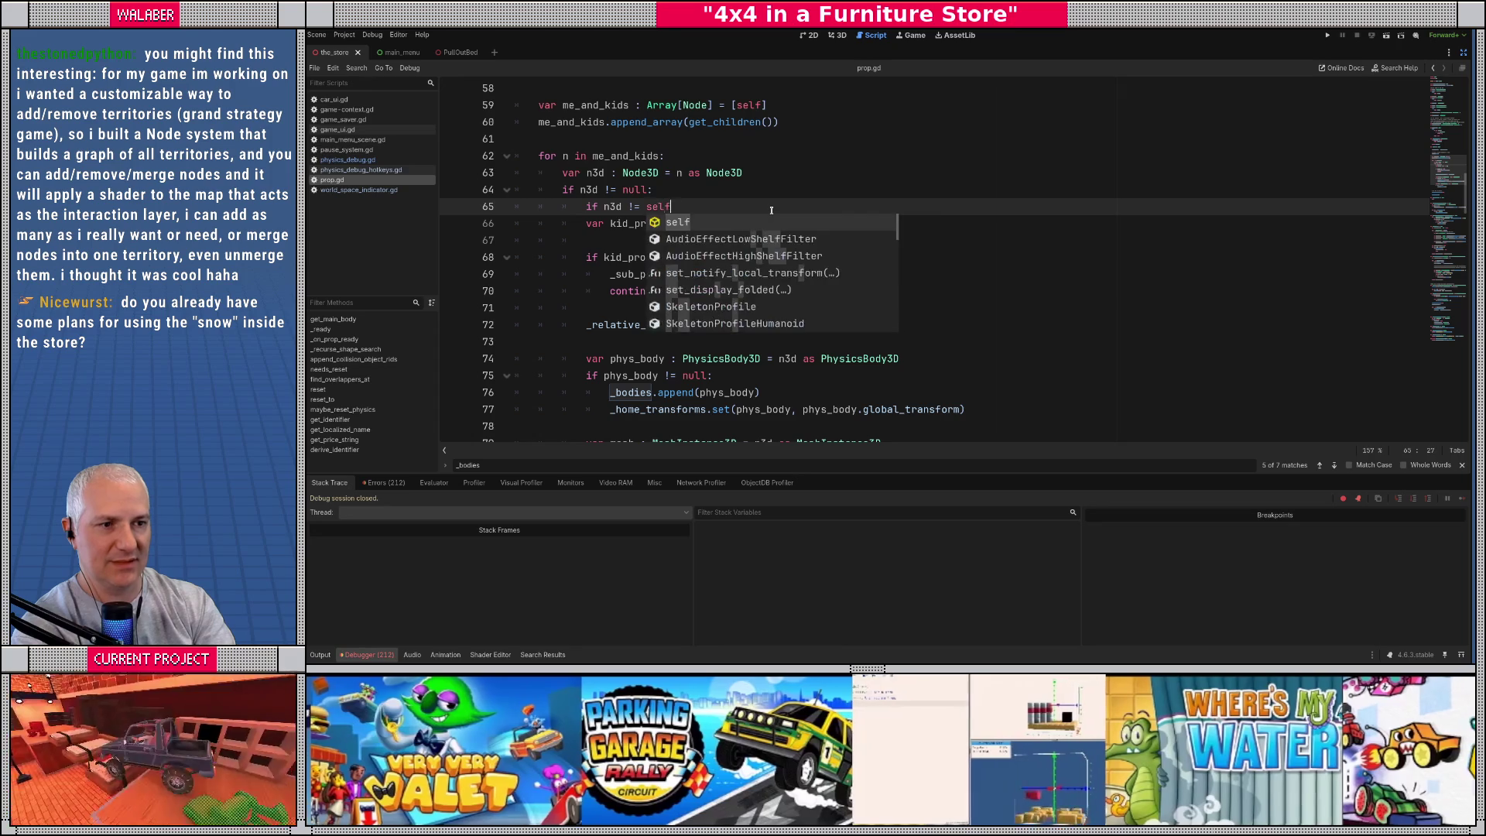
pyautogui.press('Down')
# Step: Indent the kid_prop, null check, append and continue lines under the self check
pyautogui.press('Home')
pyautogui.press('Tab')
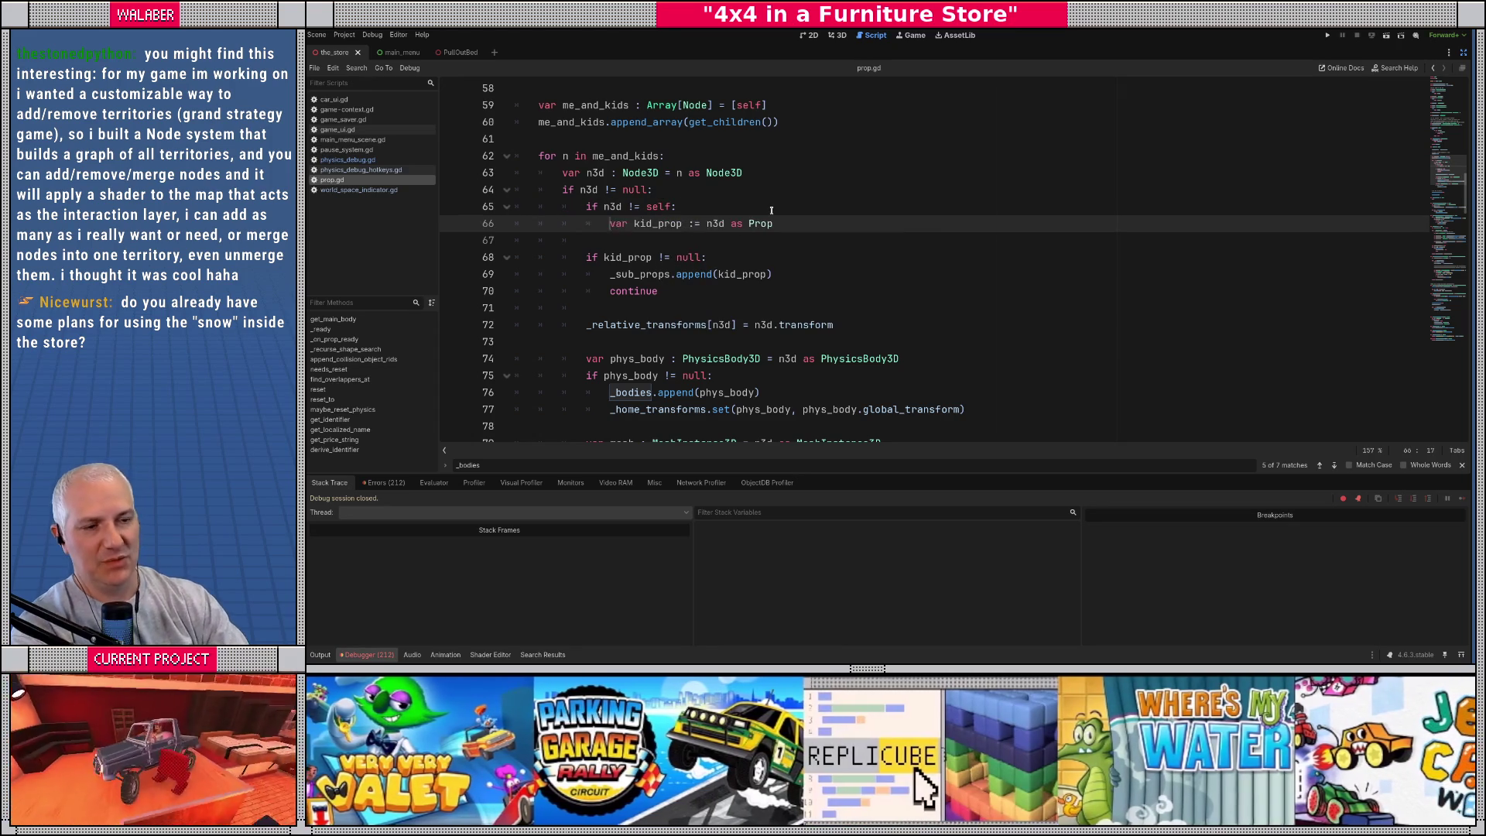
pyautogui.press('Down')
pyautogui.press('Delete')
pyautogui.press('Delete')
pyautogui.press('Delete')
pyautogui.press('Down')
pyautogui.press('Home')
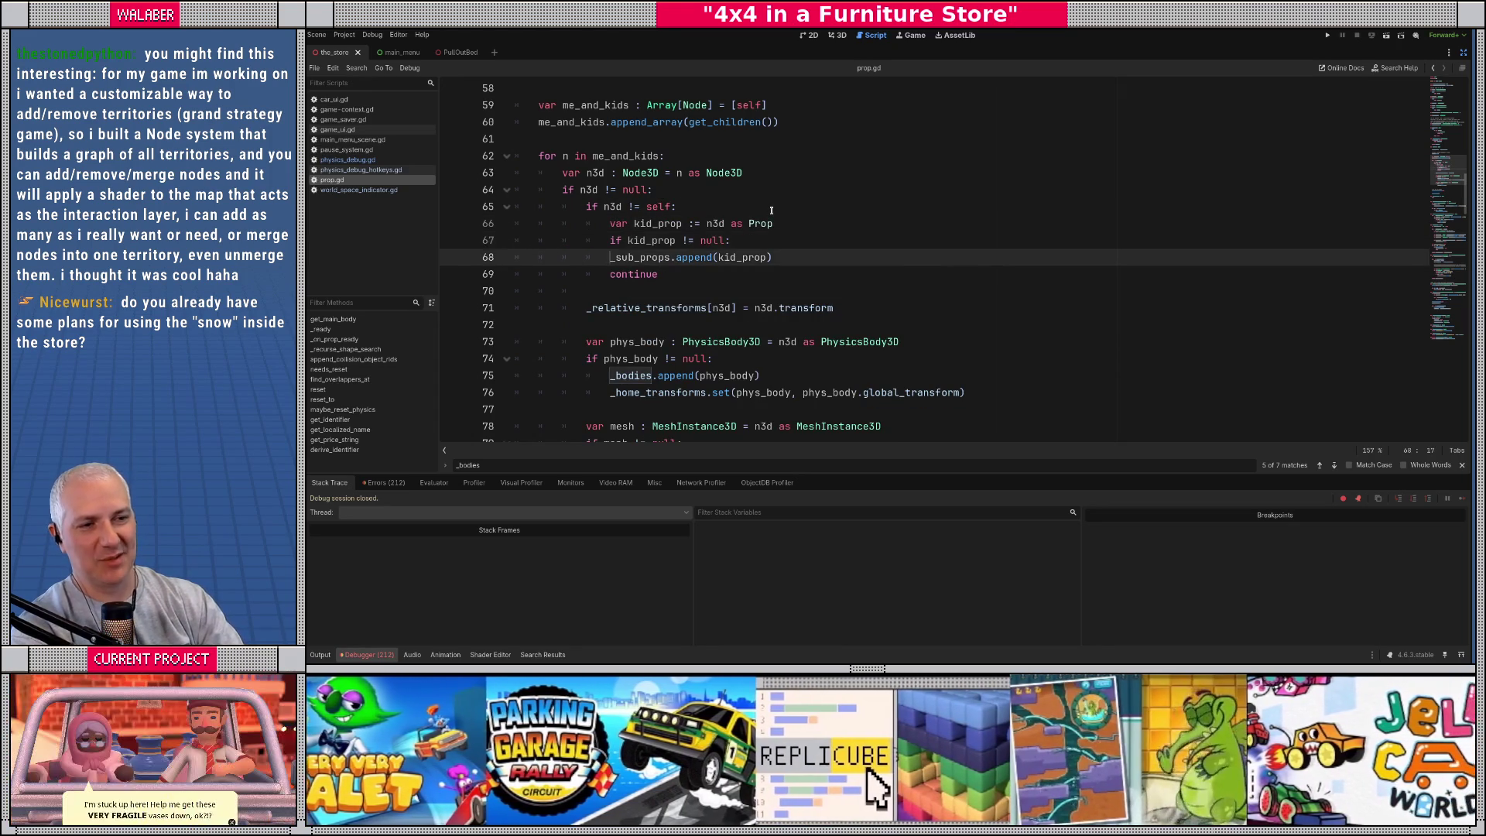
pyautogui.press('Tab')
pyautogui.press('Down')
pyautogui.press('Home')
pyautogui.press('Tab')
pyautogui.press('Up')
pyautogui.press('Up')
pyautogui.press('Up')
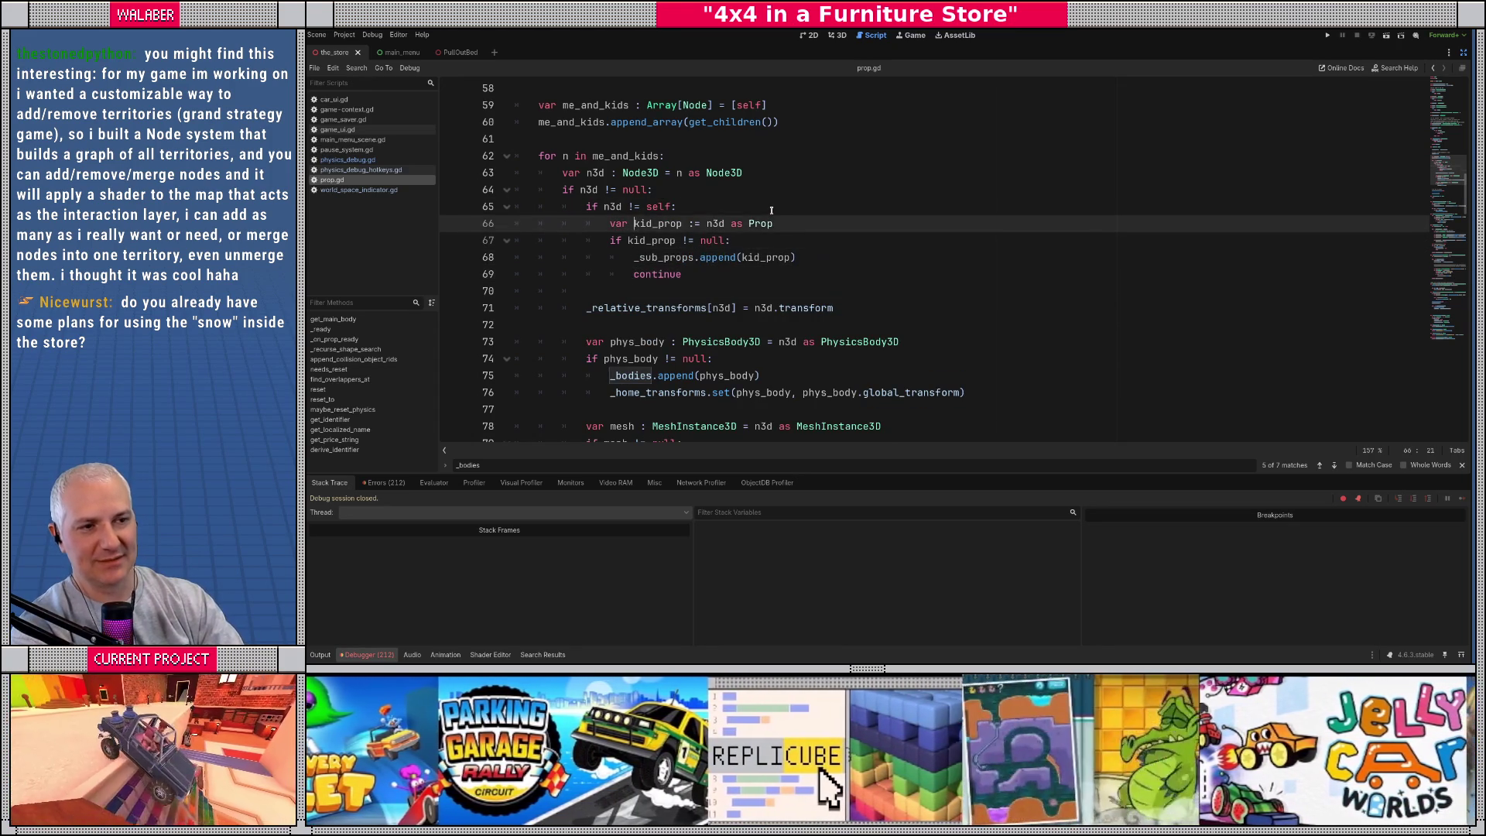
# Step: Add the comment '# sub props that are definitely NOT me' above the check and save
pyautogui.press('End')
pyautogui.press('Return')
pyautogui.write('# sub props that are')
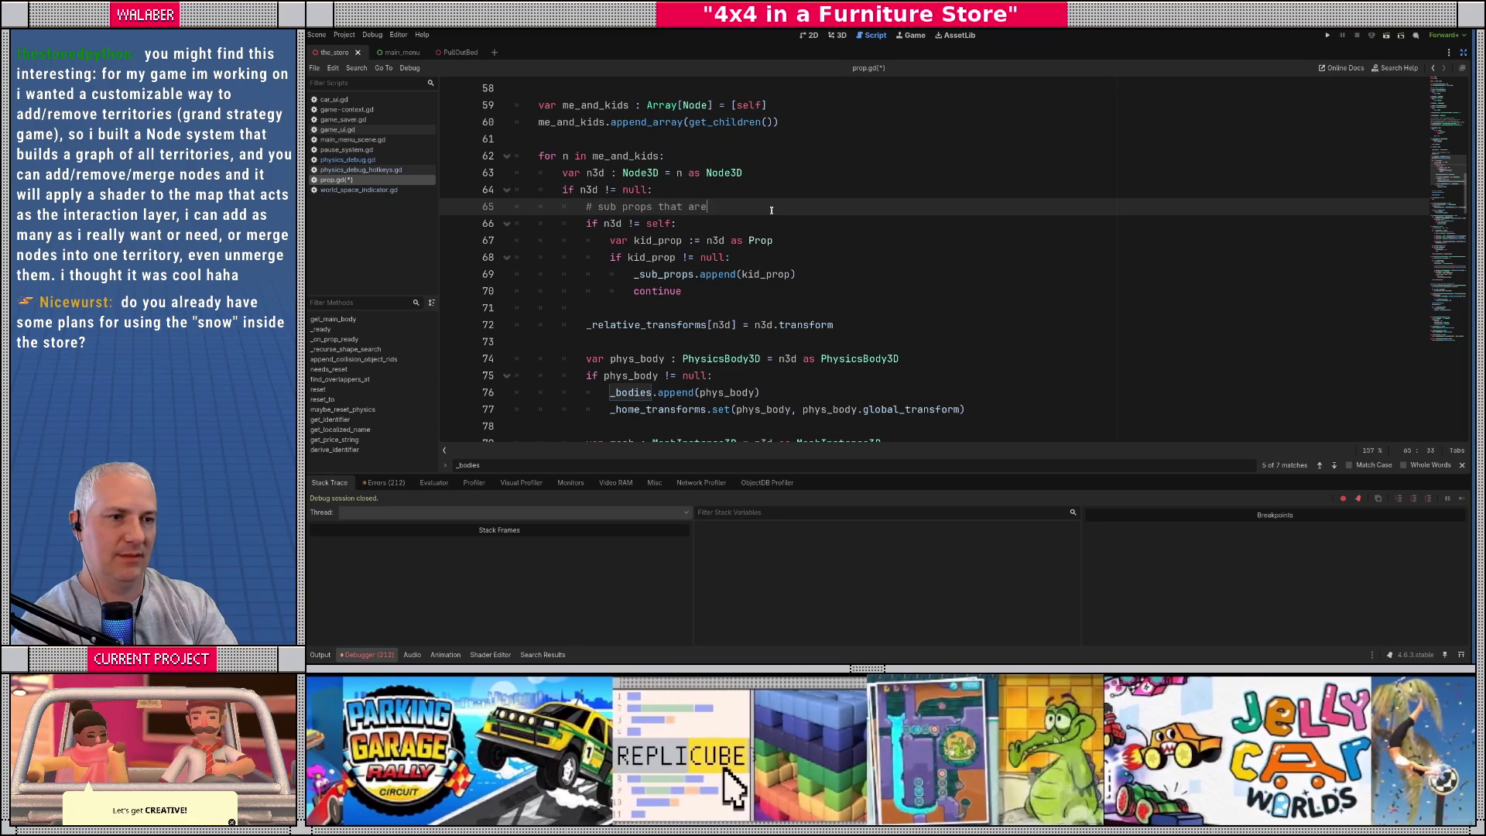
pyautogui.write(' definitely NOT')
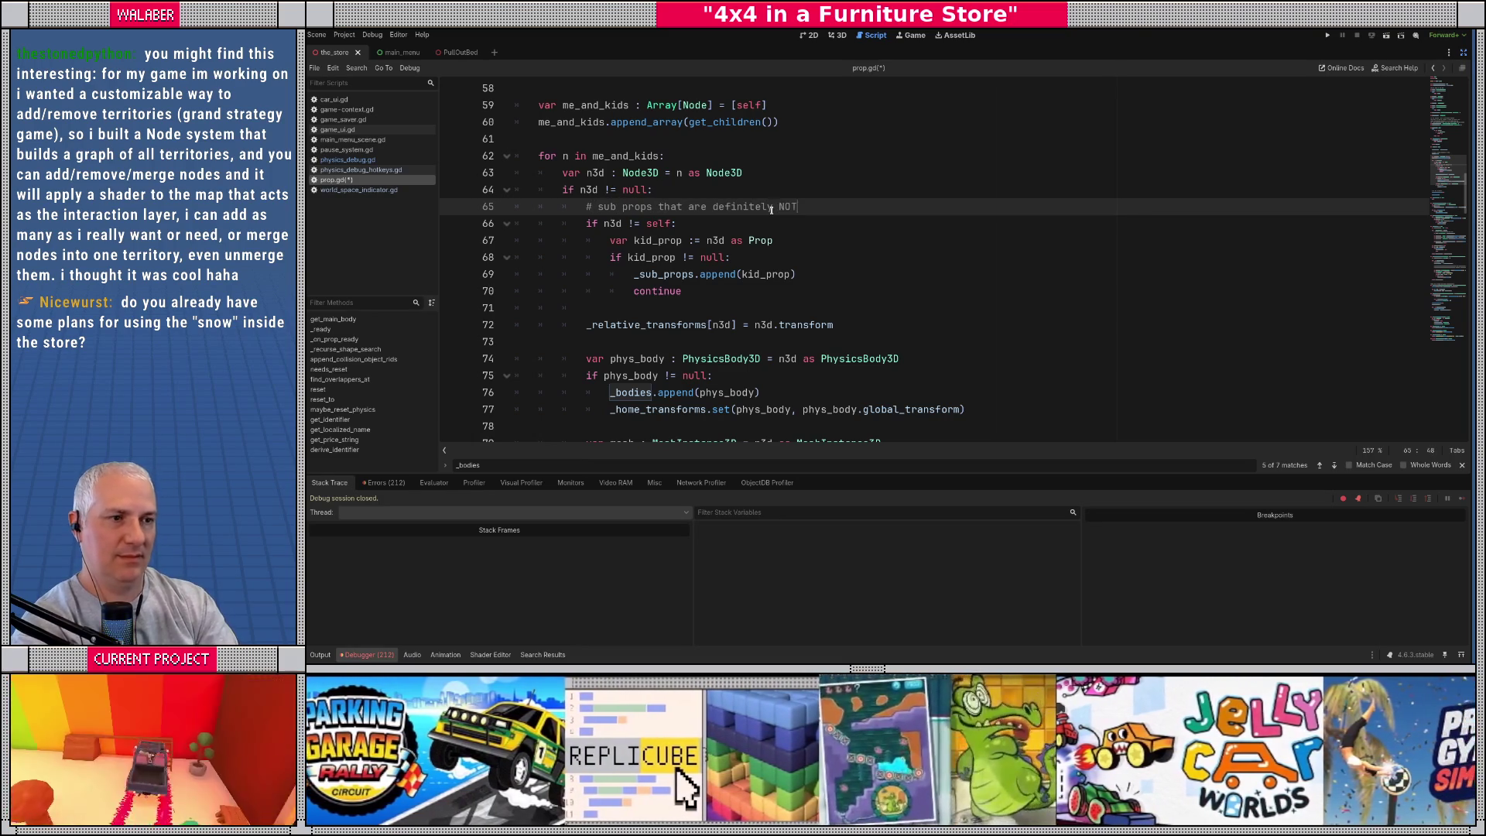
pyautogui.write(' me')
pyautogui.press('Up')
pyautogui.press('Return')
pyautogui.hotkey('ctrl', 's')
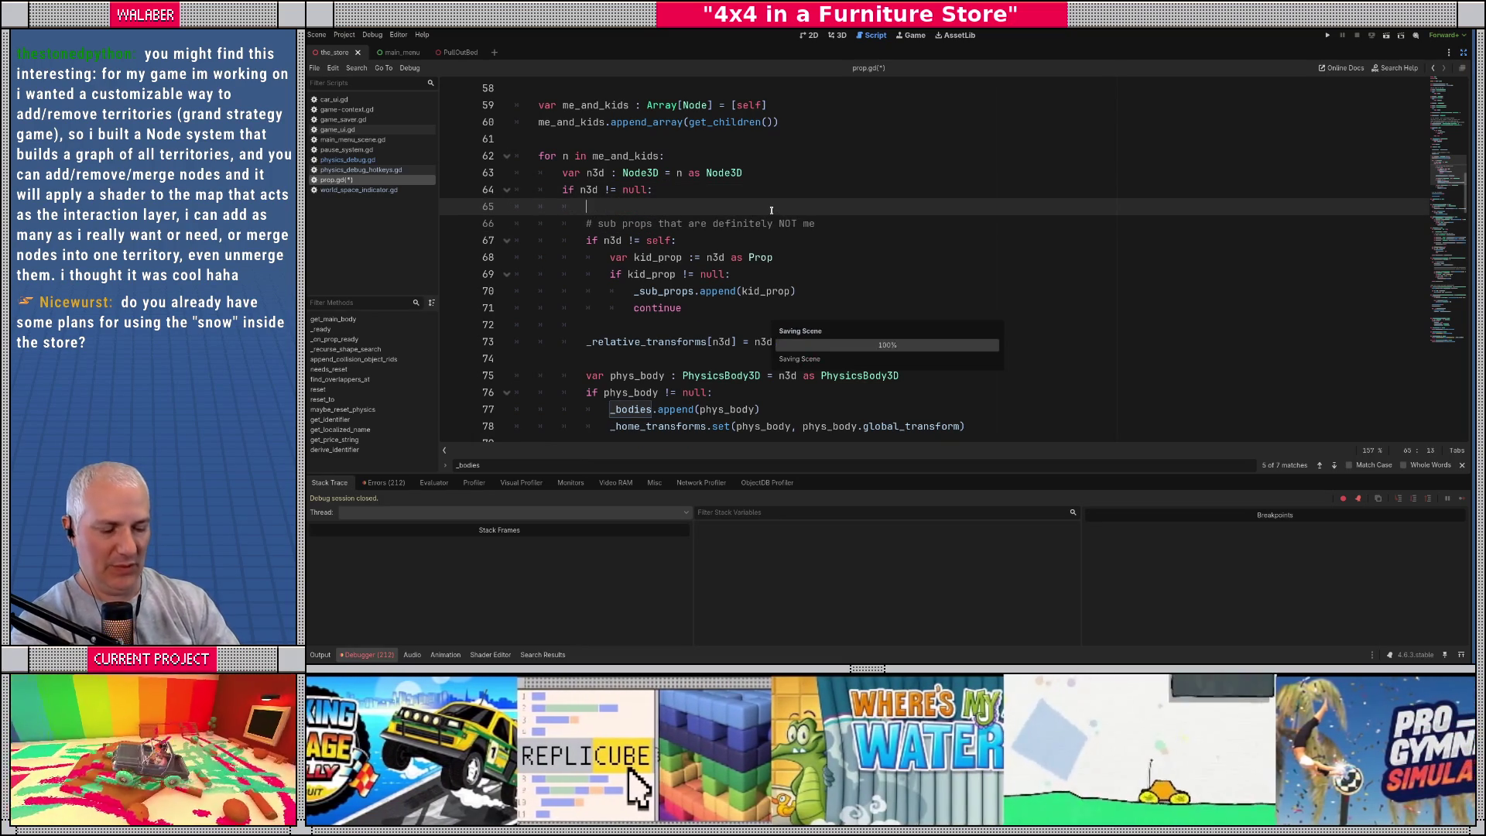
# Step: Run the project with F5 and continue the saved game from the title screen
pyautogui.press('F5')
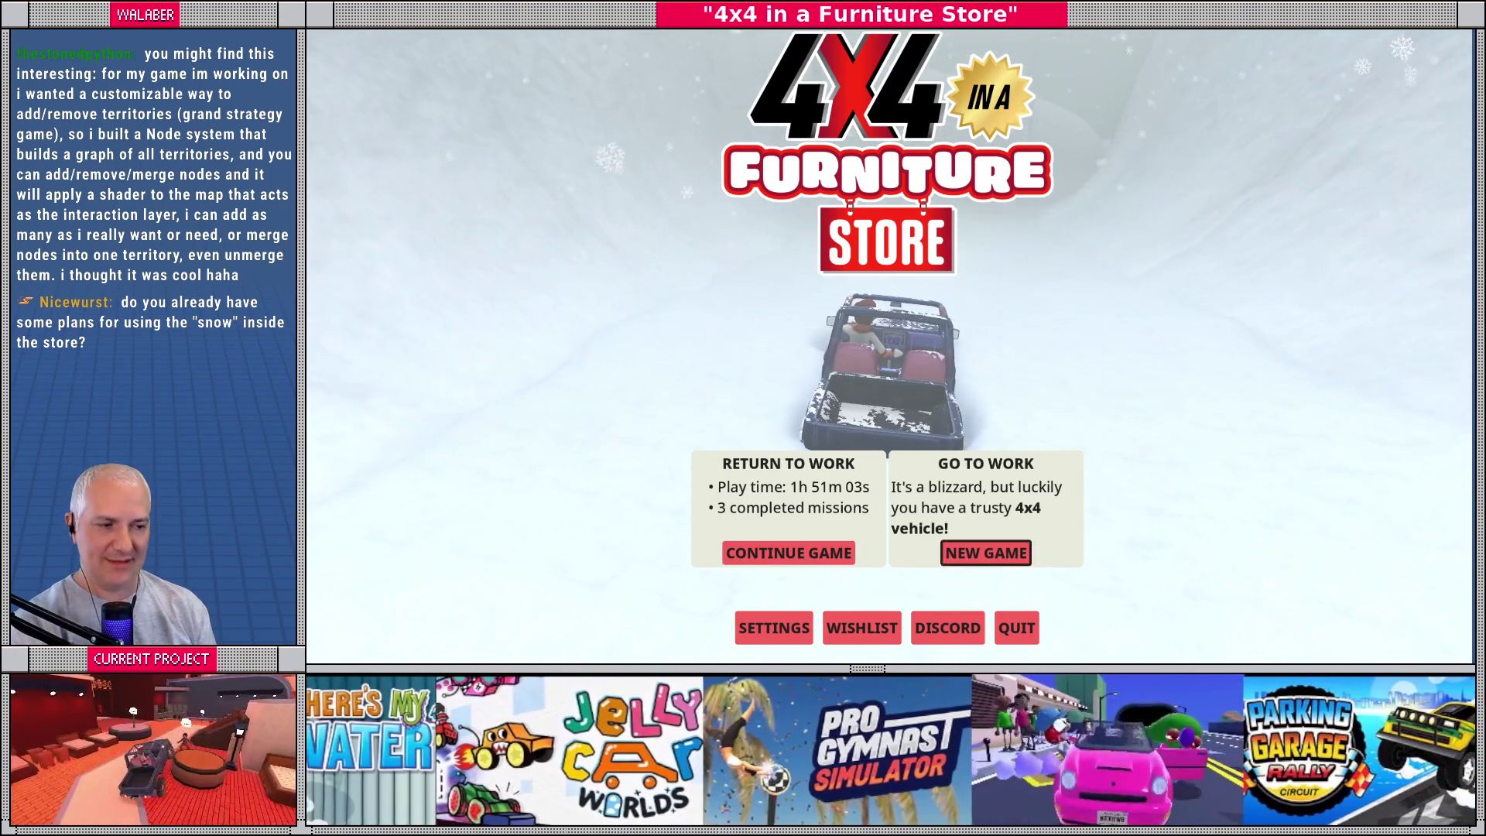
pyautogui.press('Return')
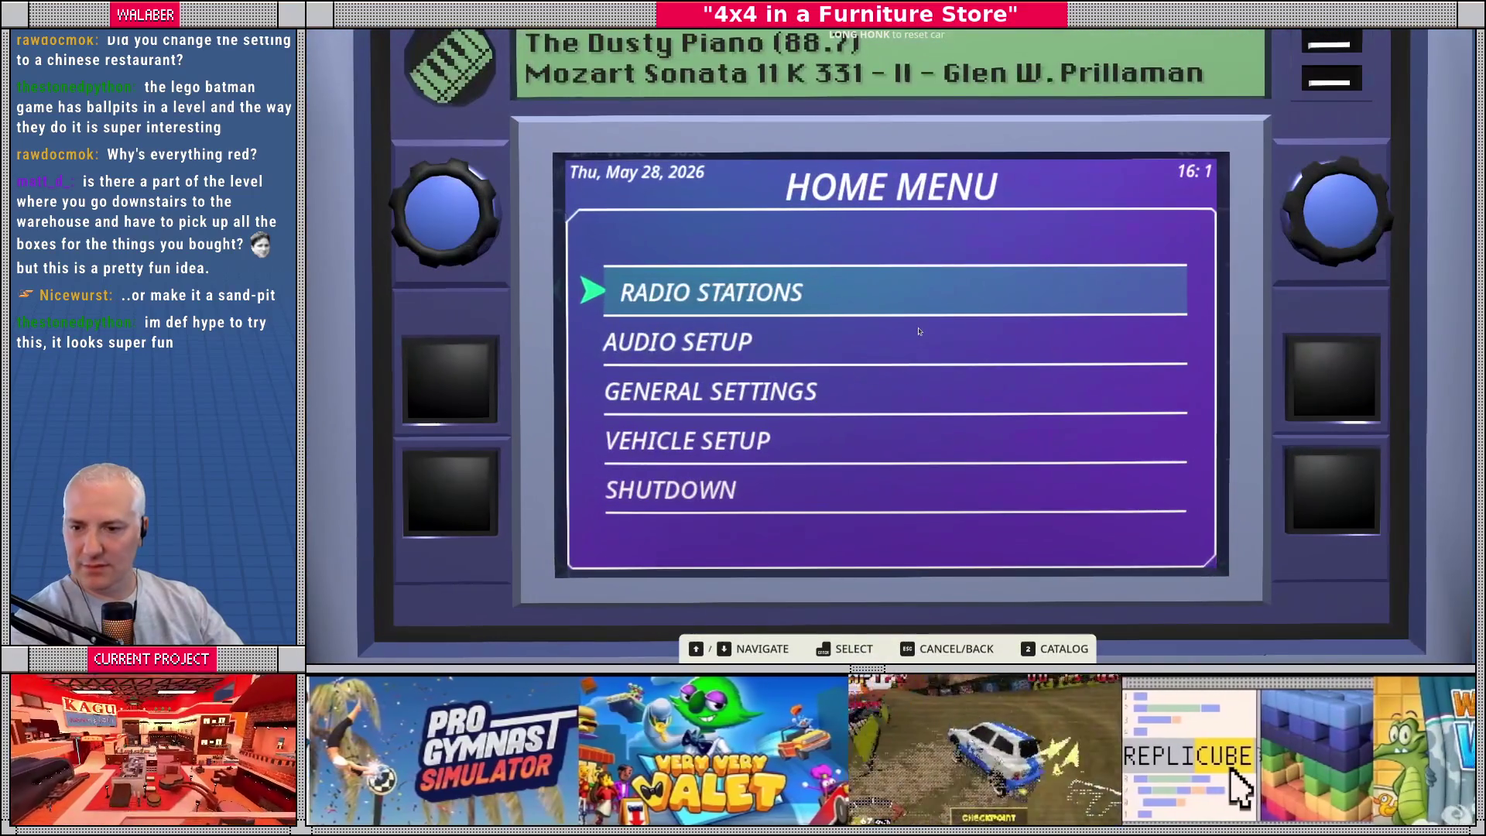
# Step: Open the truck's radio station list, tuned to The Dusty Piano (88.7)
pyautogui.click(922, 291)
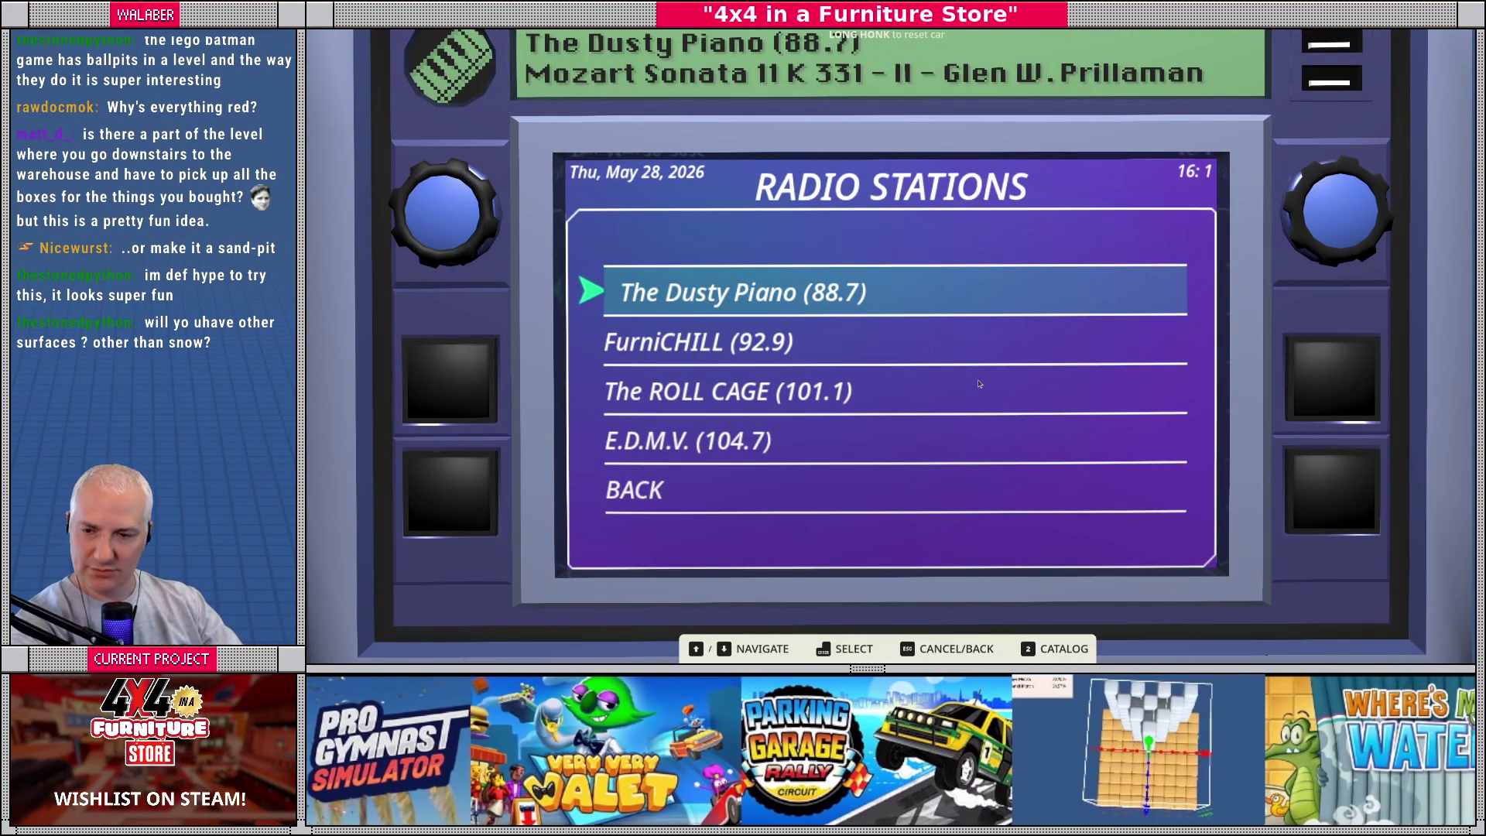
# Step: Close the radio, pick Shutdown from the home menu, and return to the title screen
pyautogui.press('Escape')
pyautogui.press('Down')
pyautogui.press('Down')
pyautogui.press('Down')
pyautogui.press('Down')
pyautogui.press('Return')
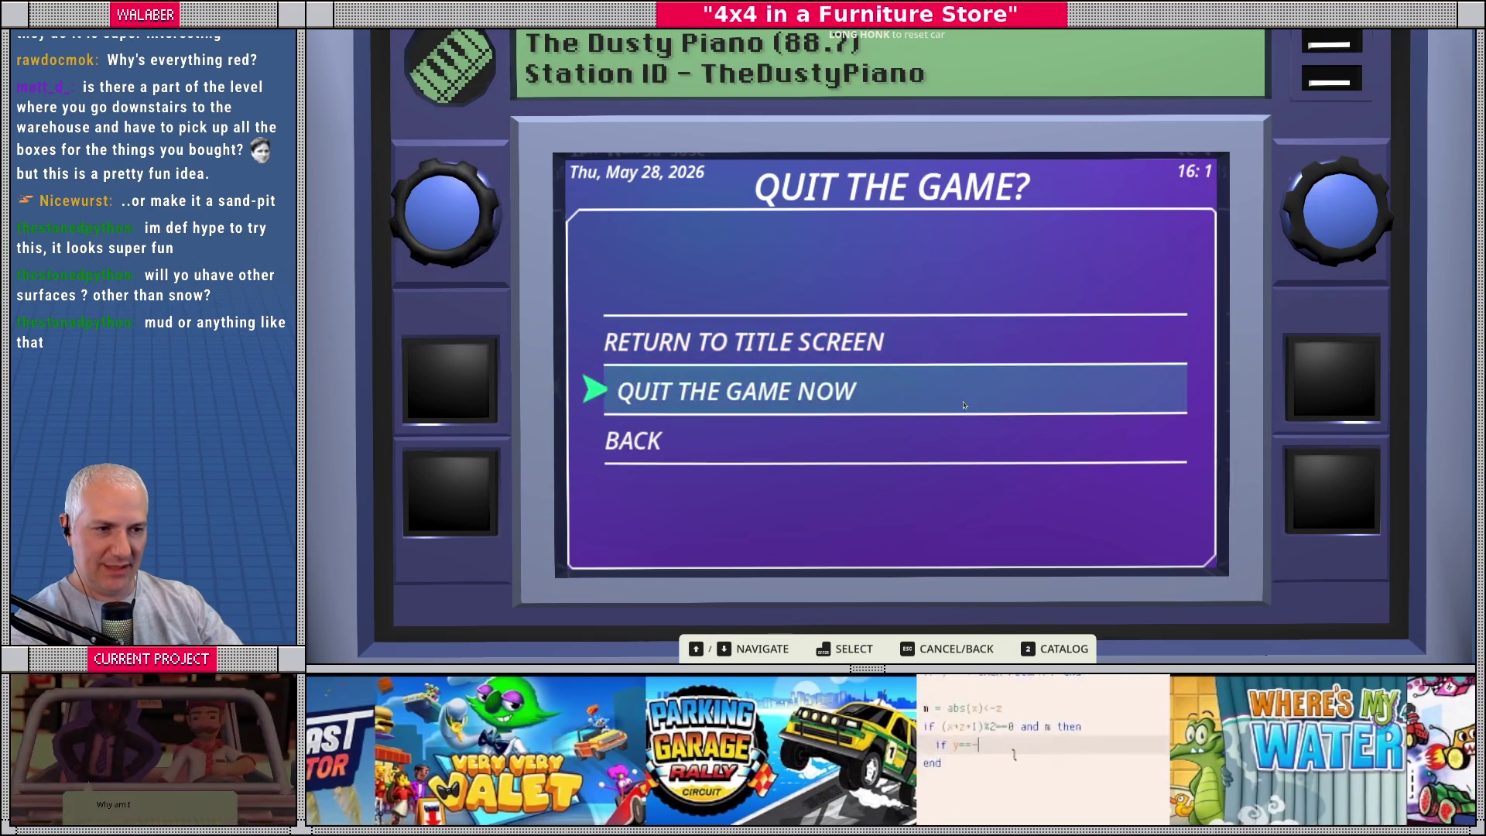
pyautogui.press('Return')
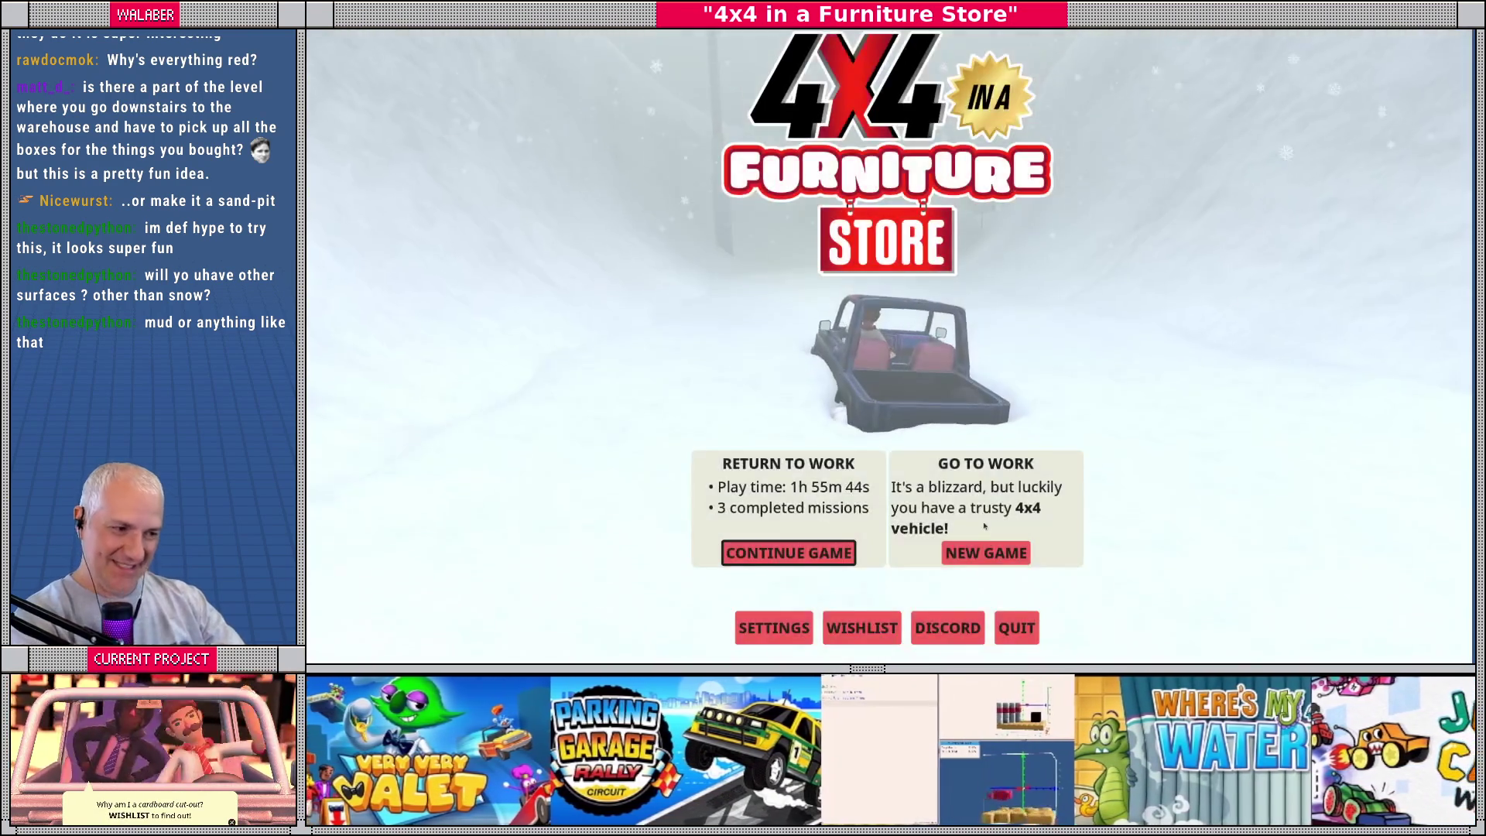
# Step: Start a new game and confirm resetting the save progress
pyautogui.click(987, 556)
pyautogui.click(1032, 423)
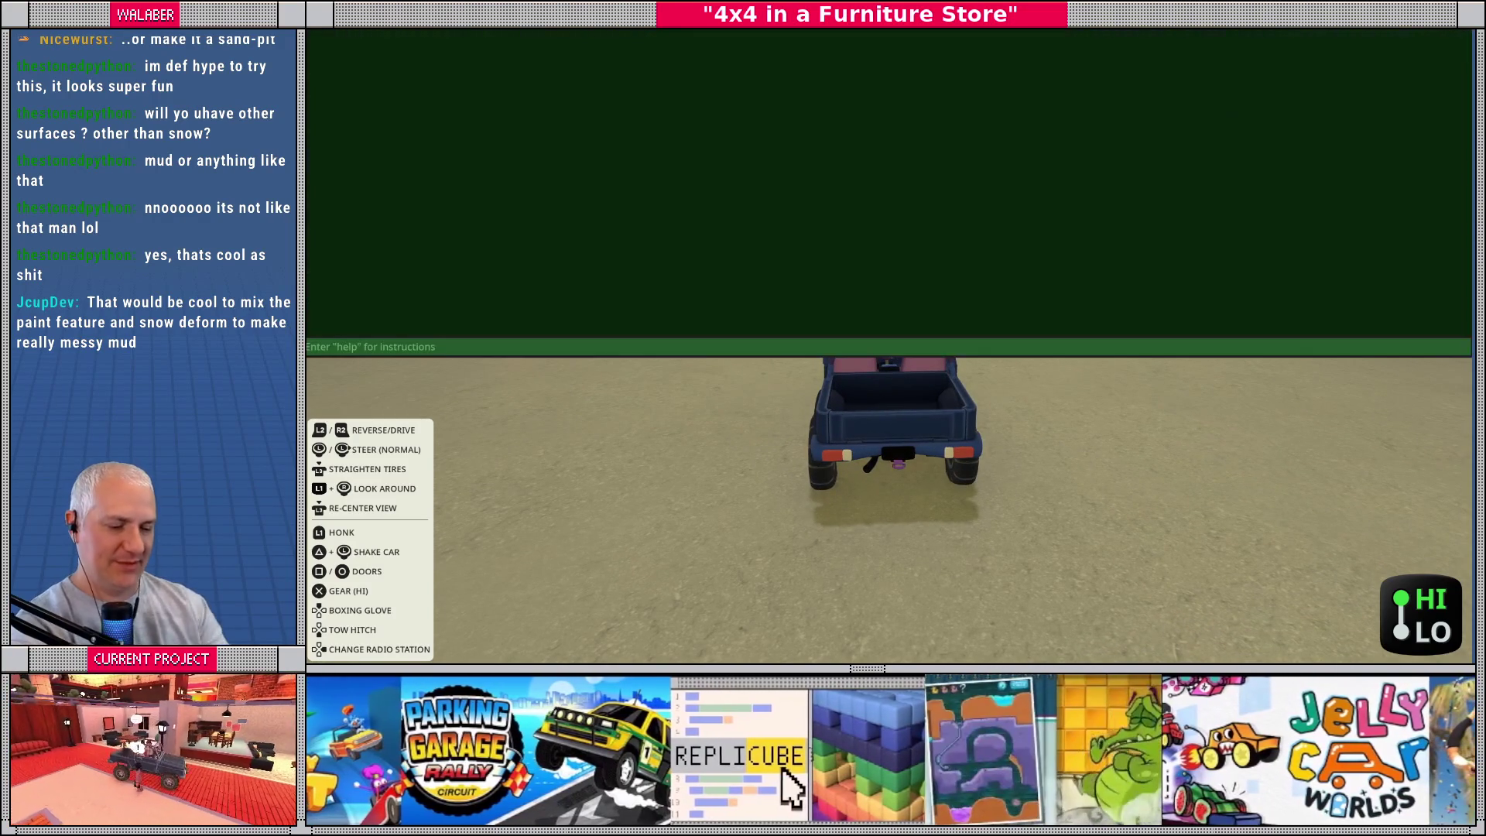
# Step: Submit the 'cs' console command to load the furniture-store level
pyautogui.write('cs')
pyautogui.press('Return')
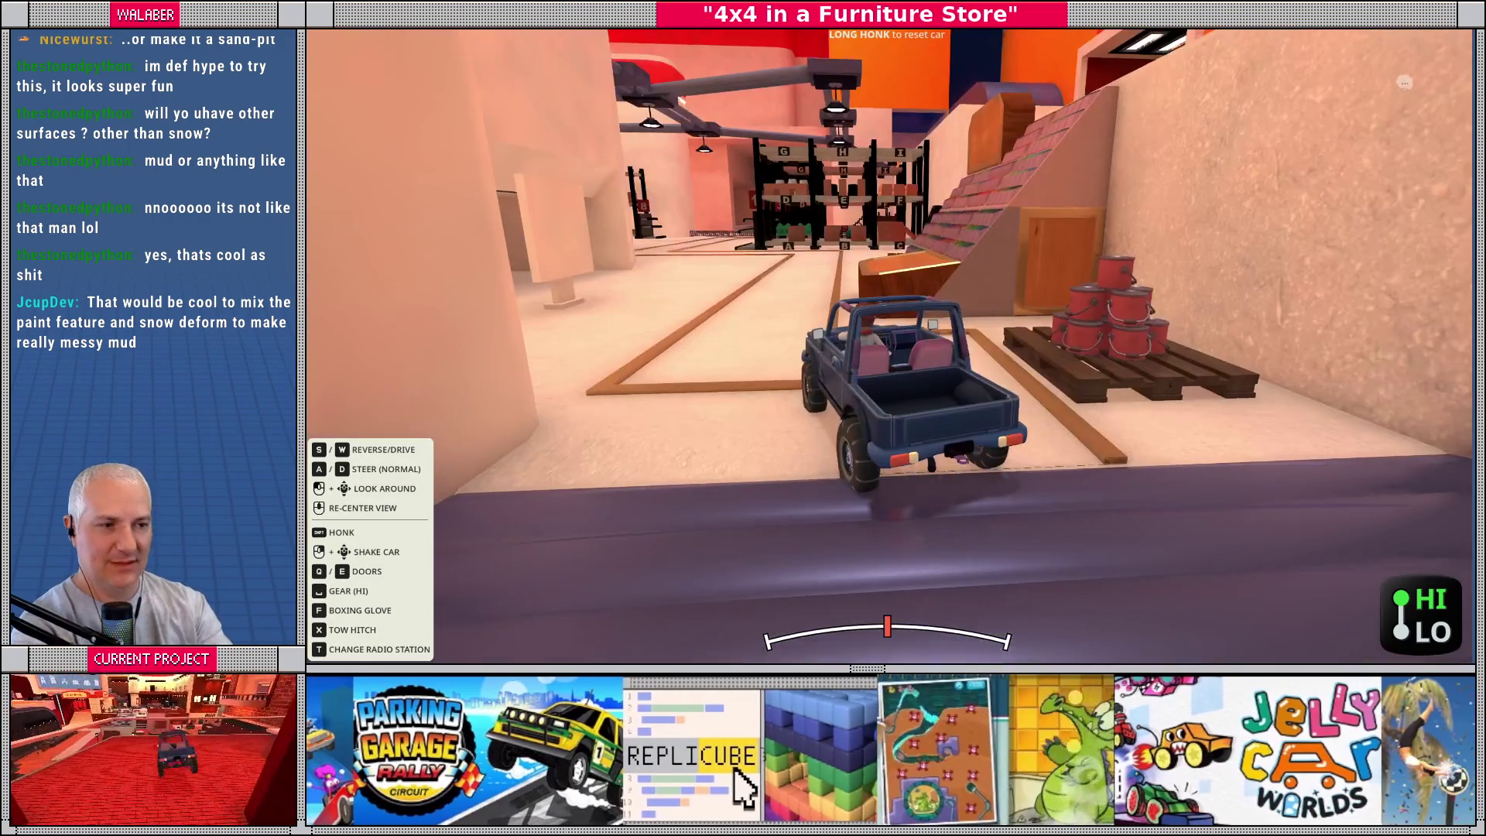